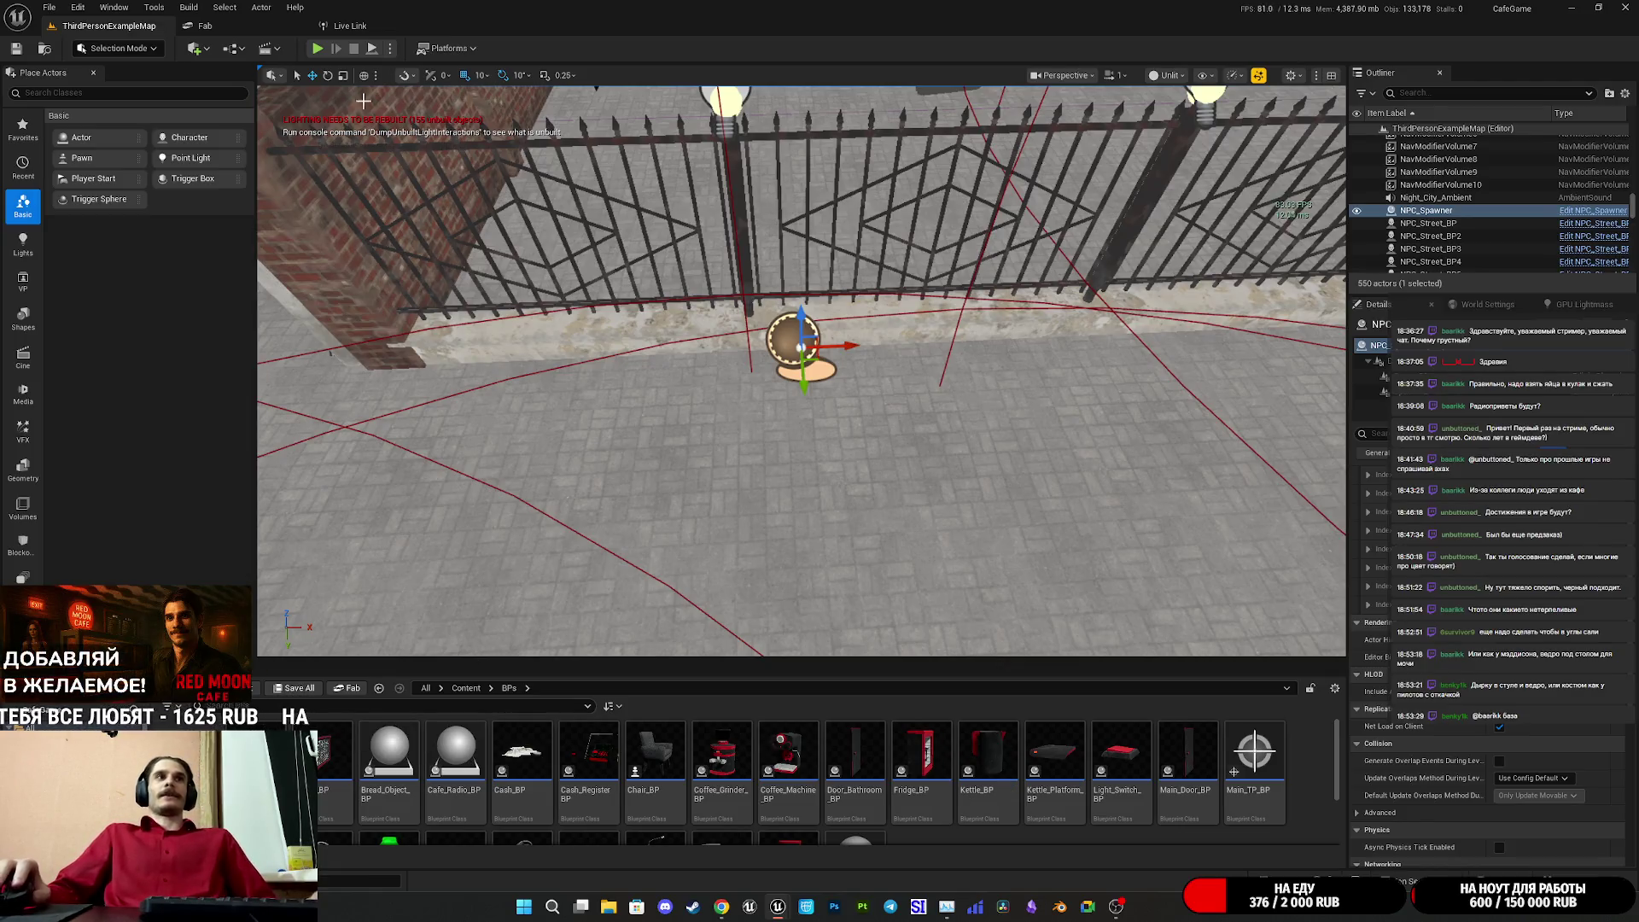
- Start Play-in-Editor on the cafe level and give the running game input focus
click(318, 49)
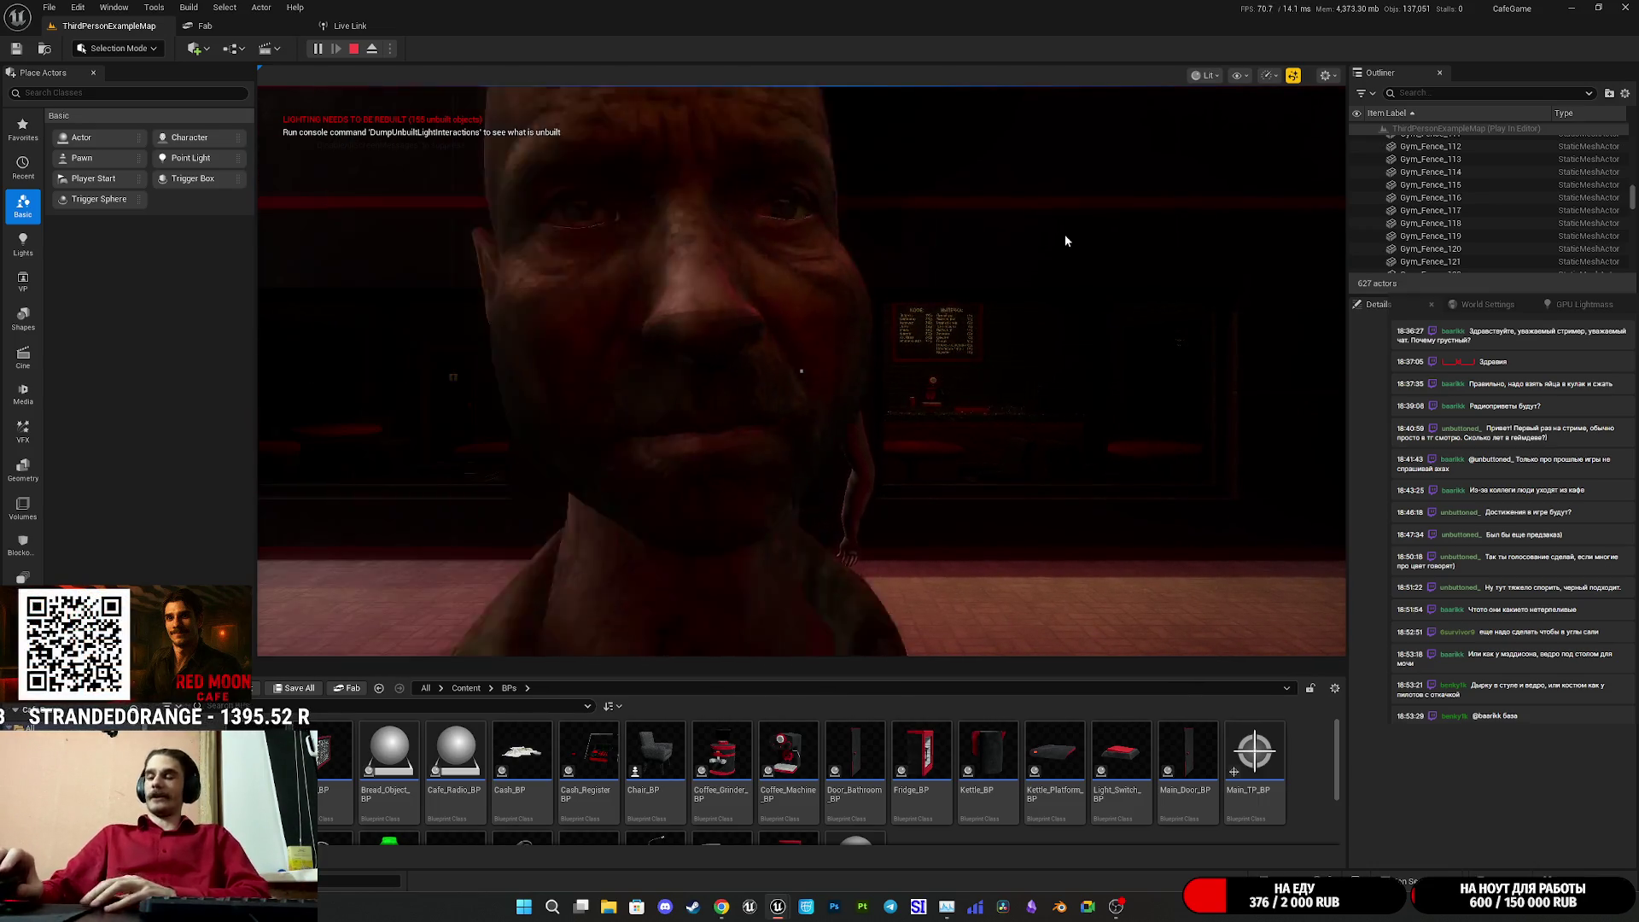
click(1078, 273)
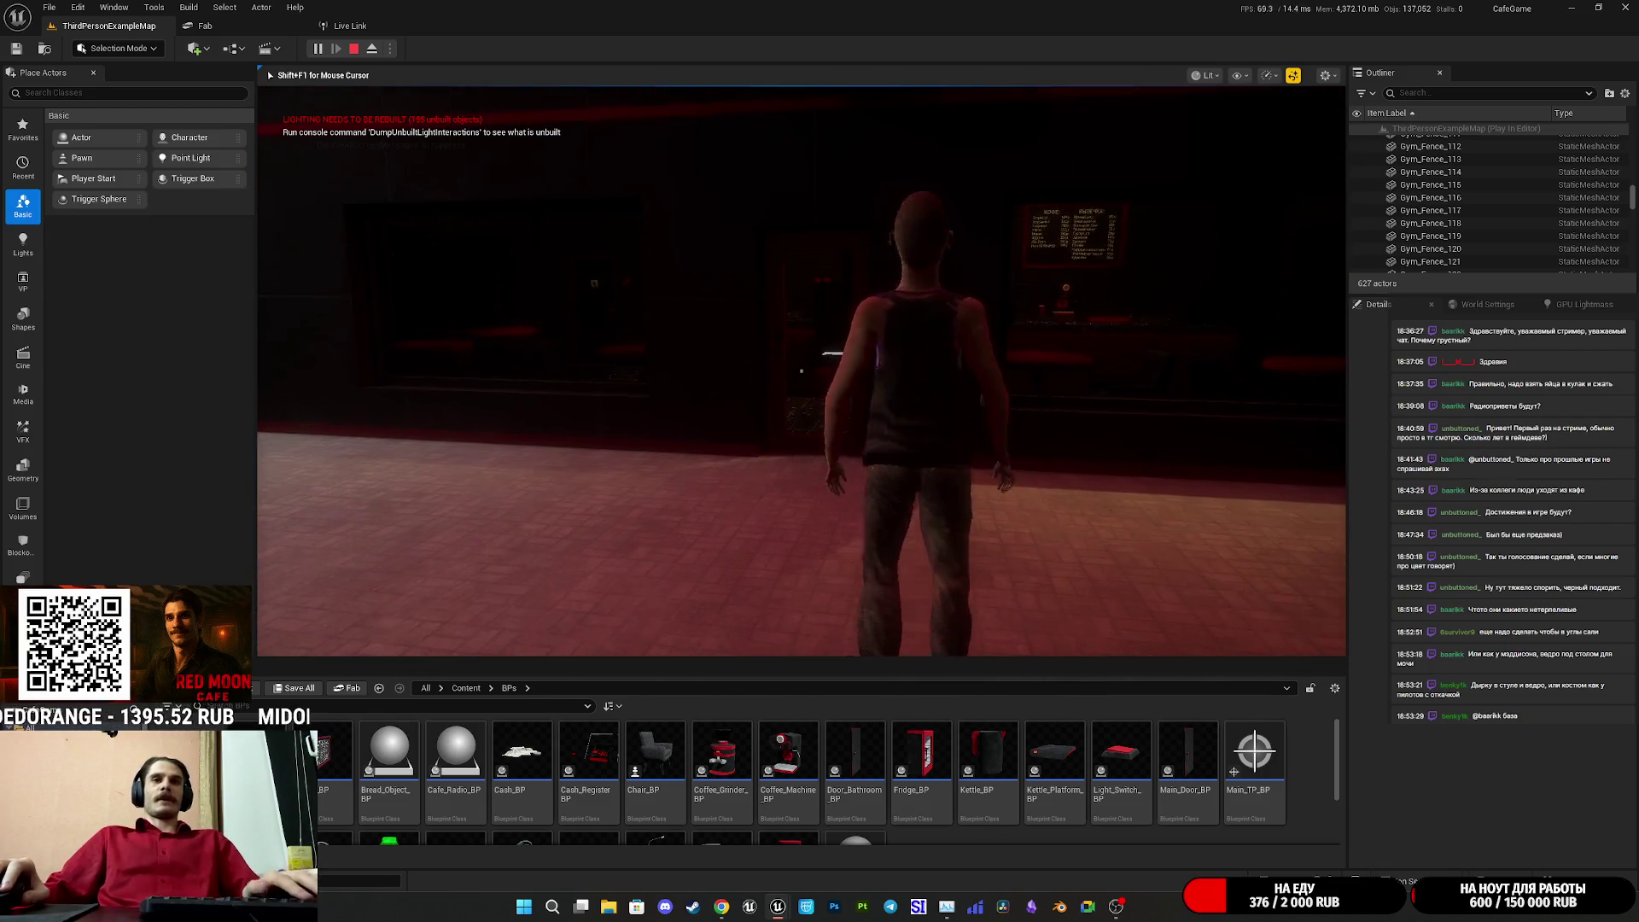
- Switch the running game to full-window immersive mode with F11
key(F11)
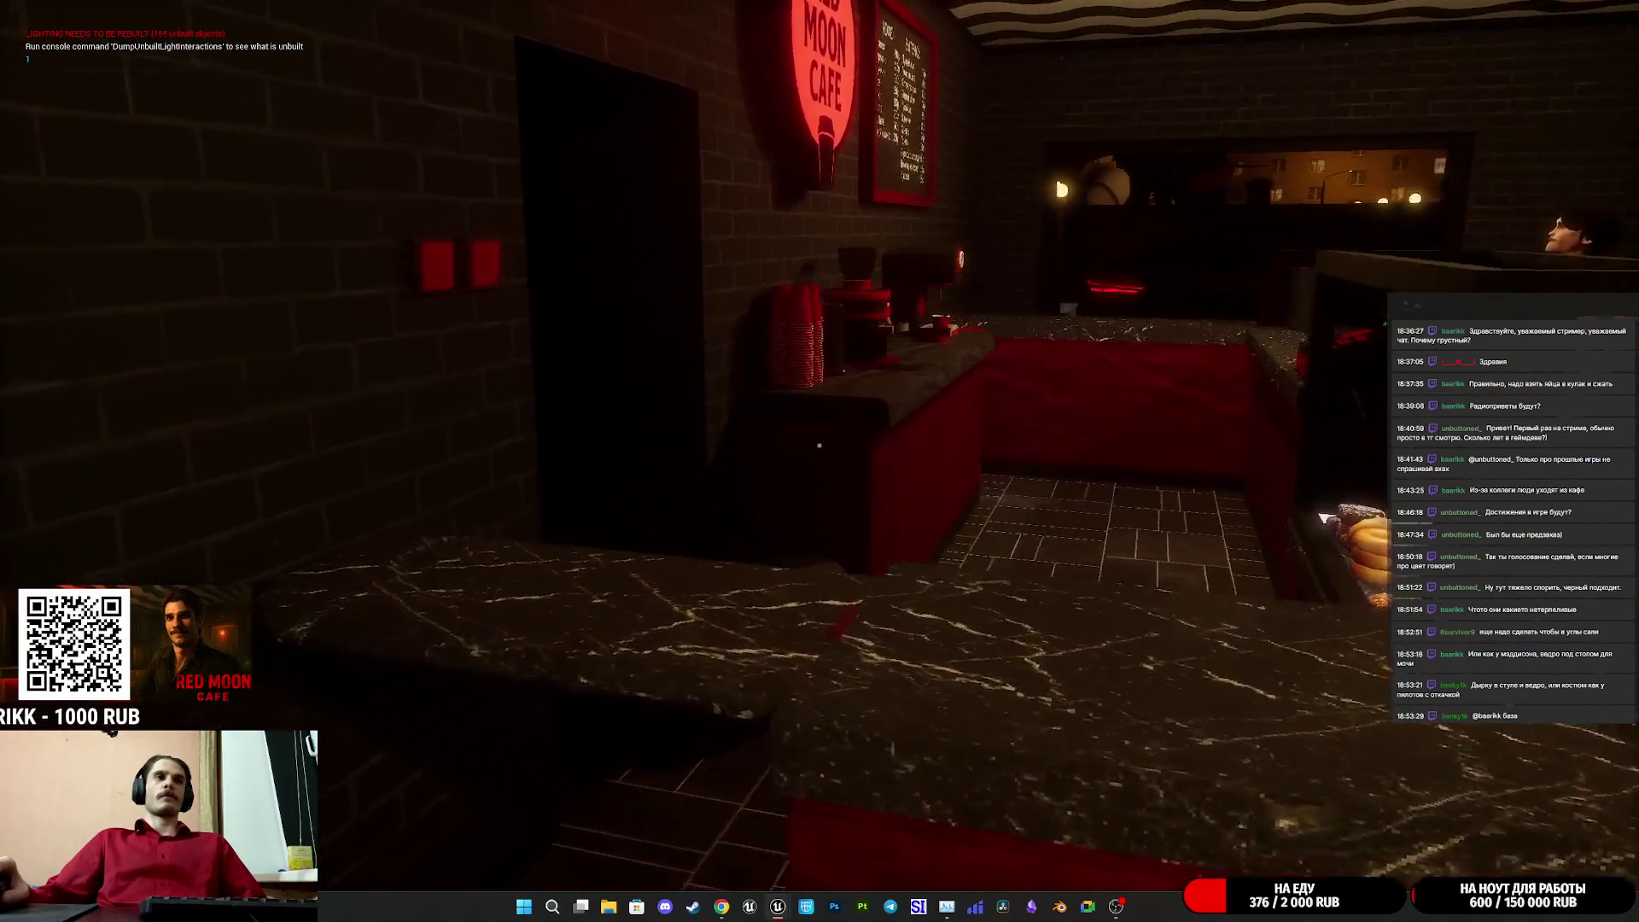
- Dismiss the open Windows menus and walk up to the coffee counter
key(super)
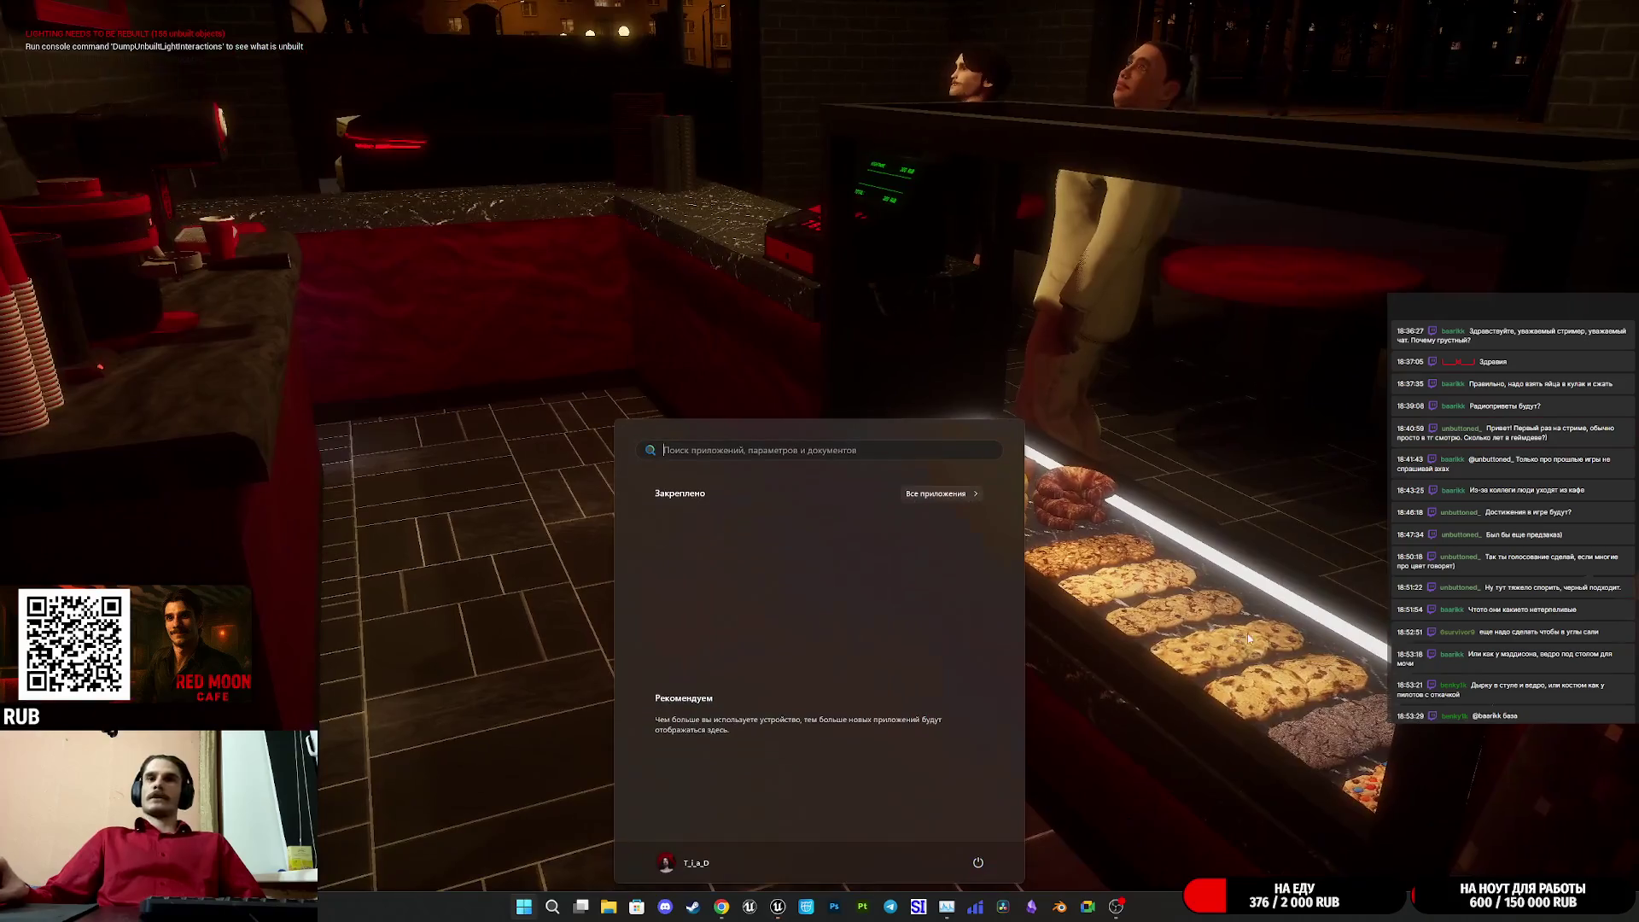
key(super+a)
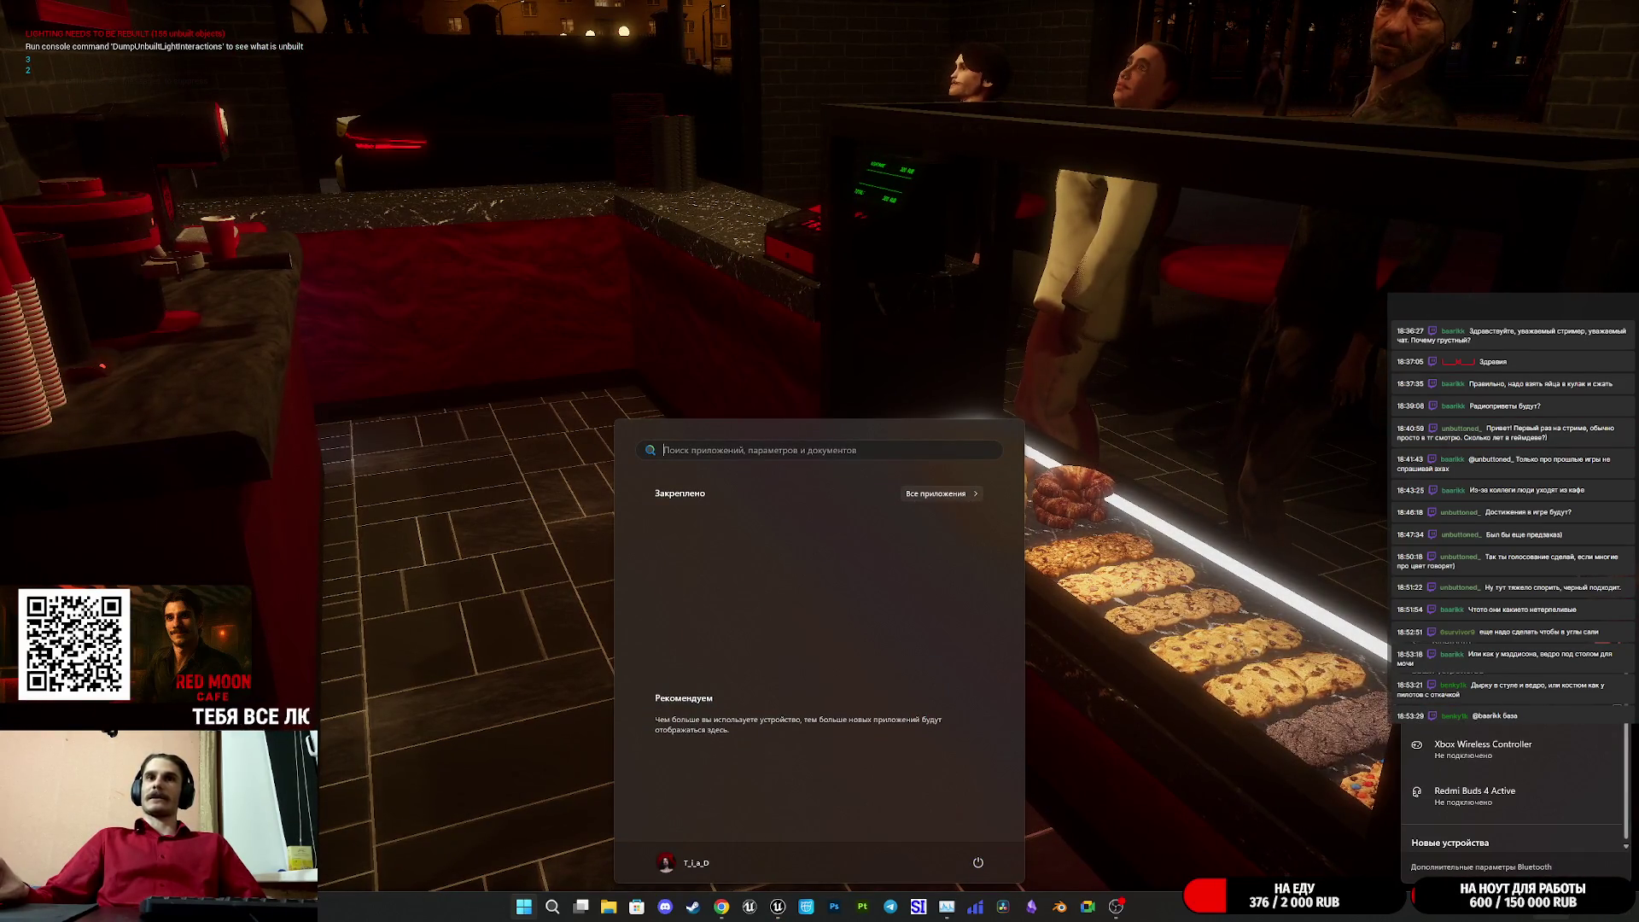
key(Escape)
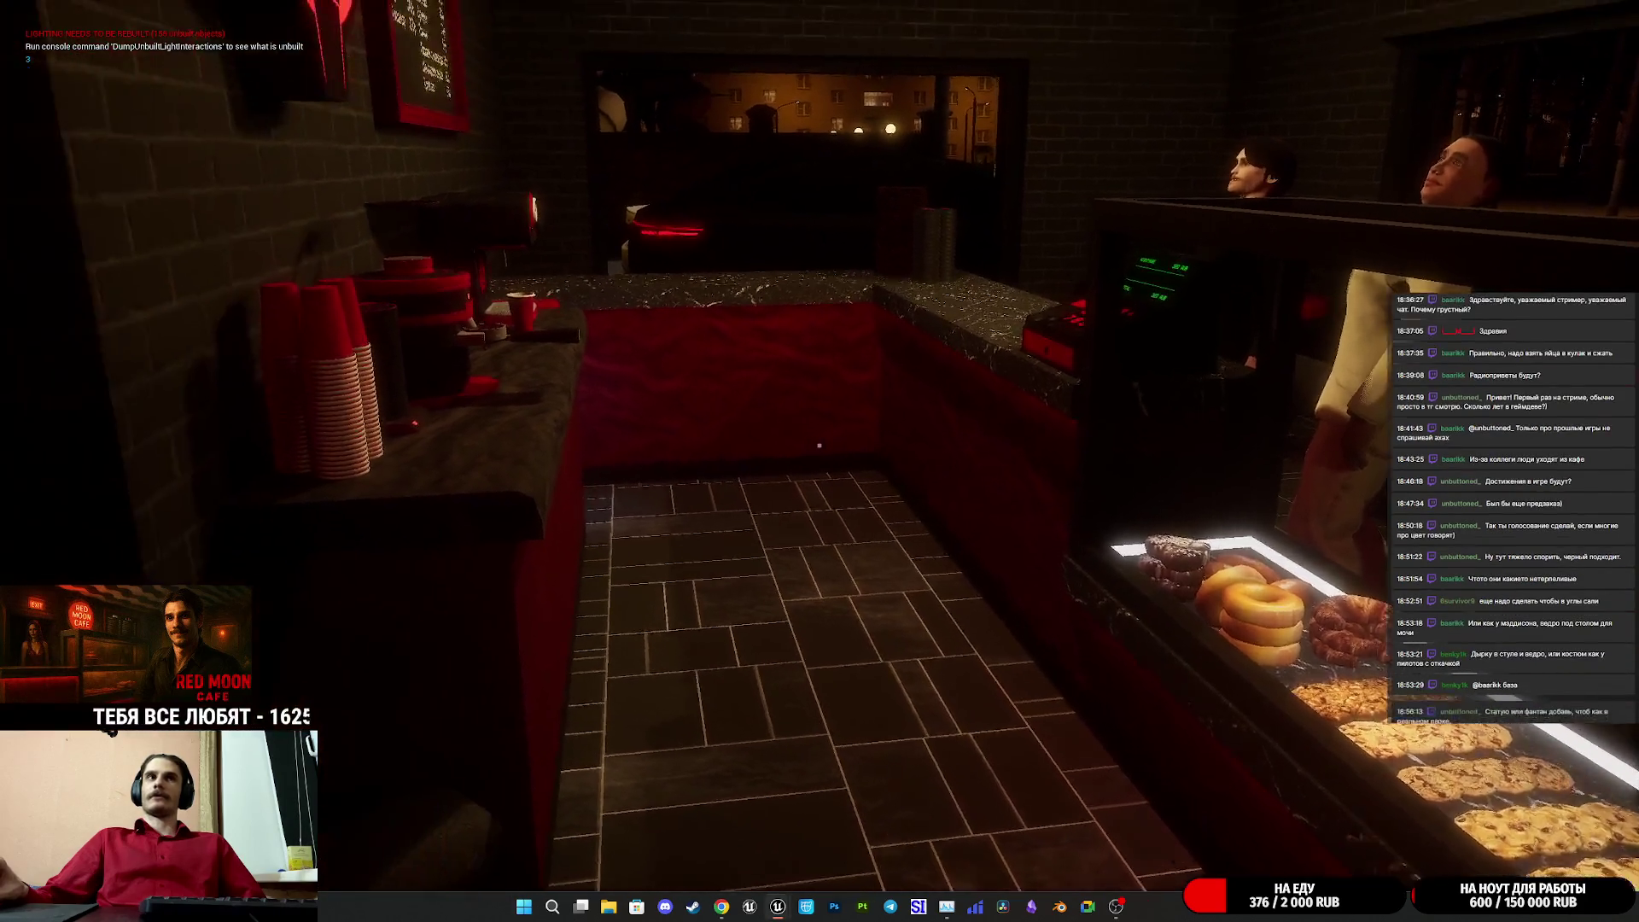
key(w)
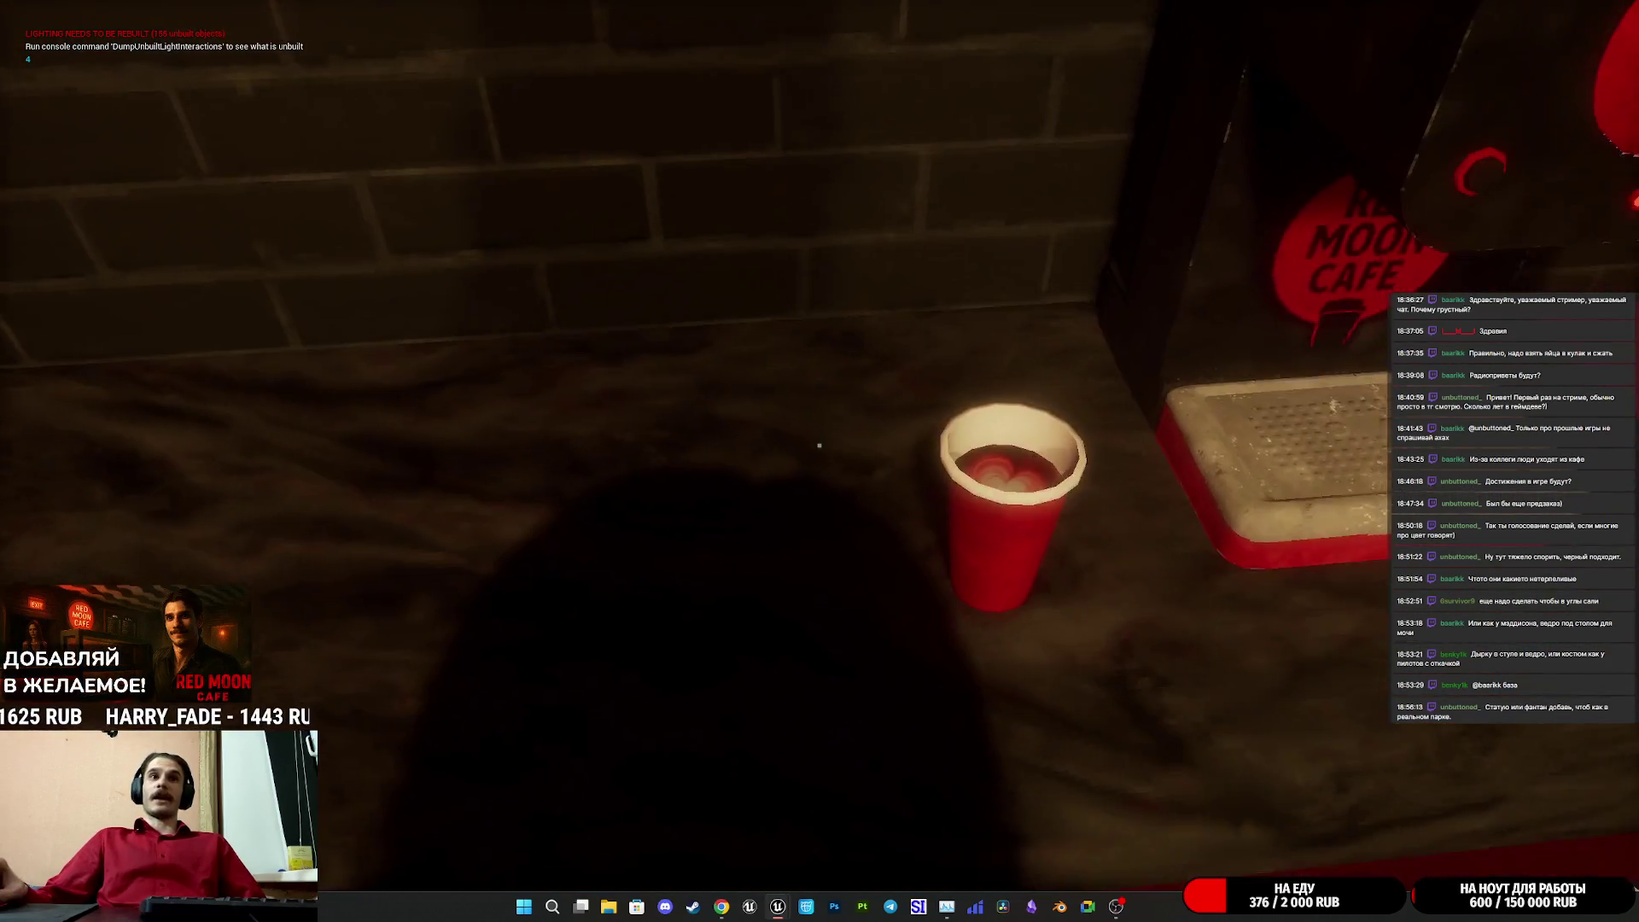
- Lid a red paper cup, hand it to the customer and ring the 370 RUB payment into the register
click(818, 445)
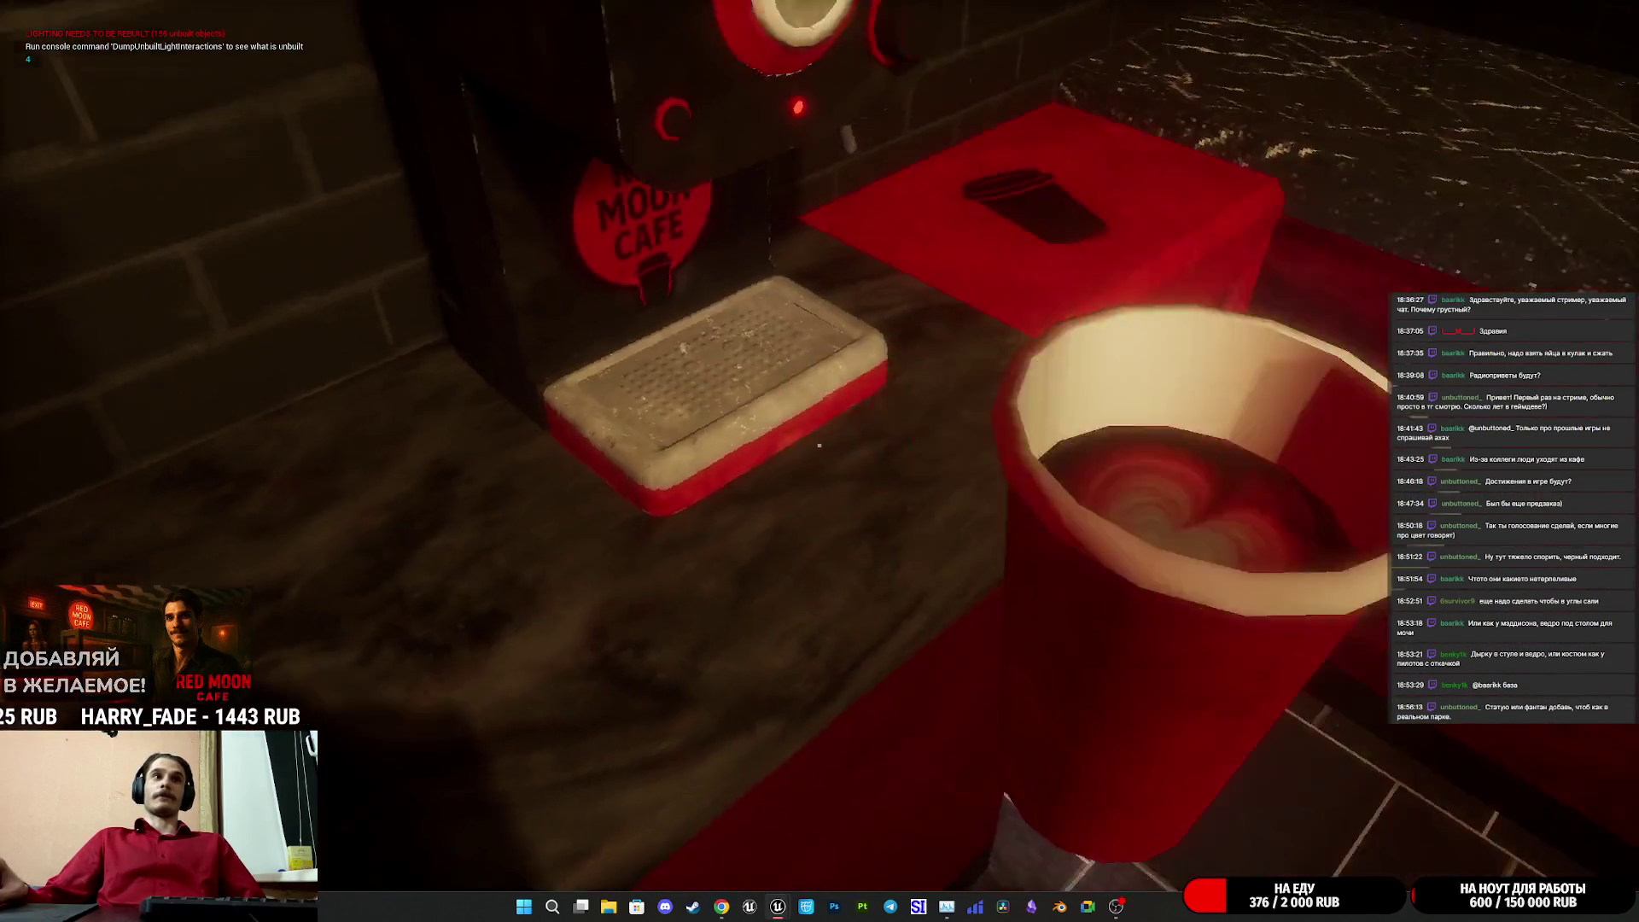
click(819, 444)
click(819, 445)
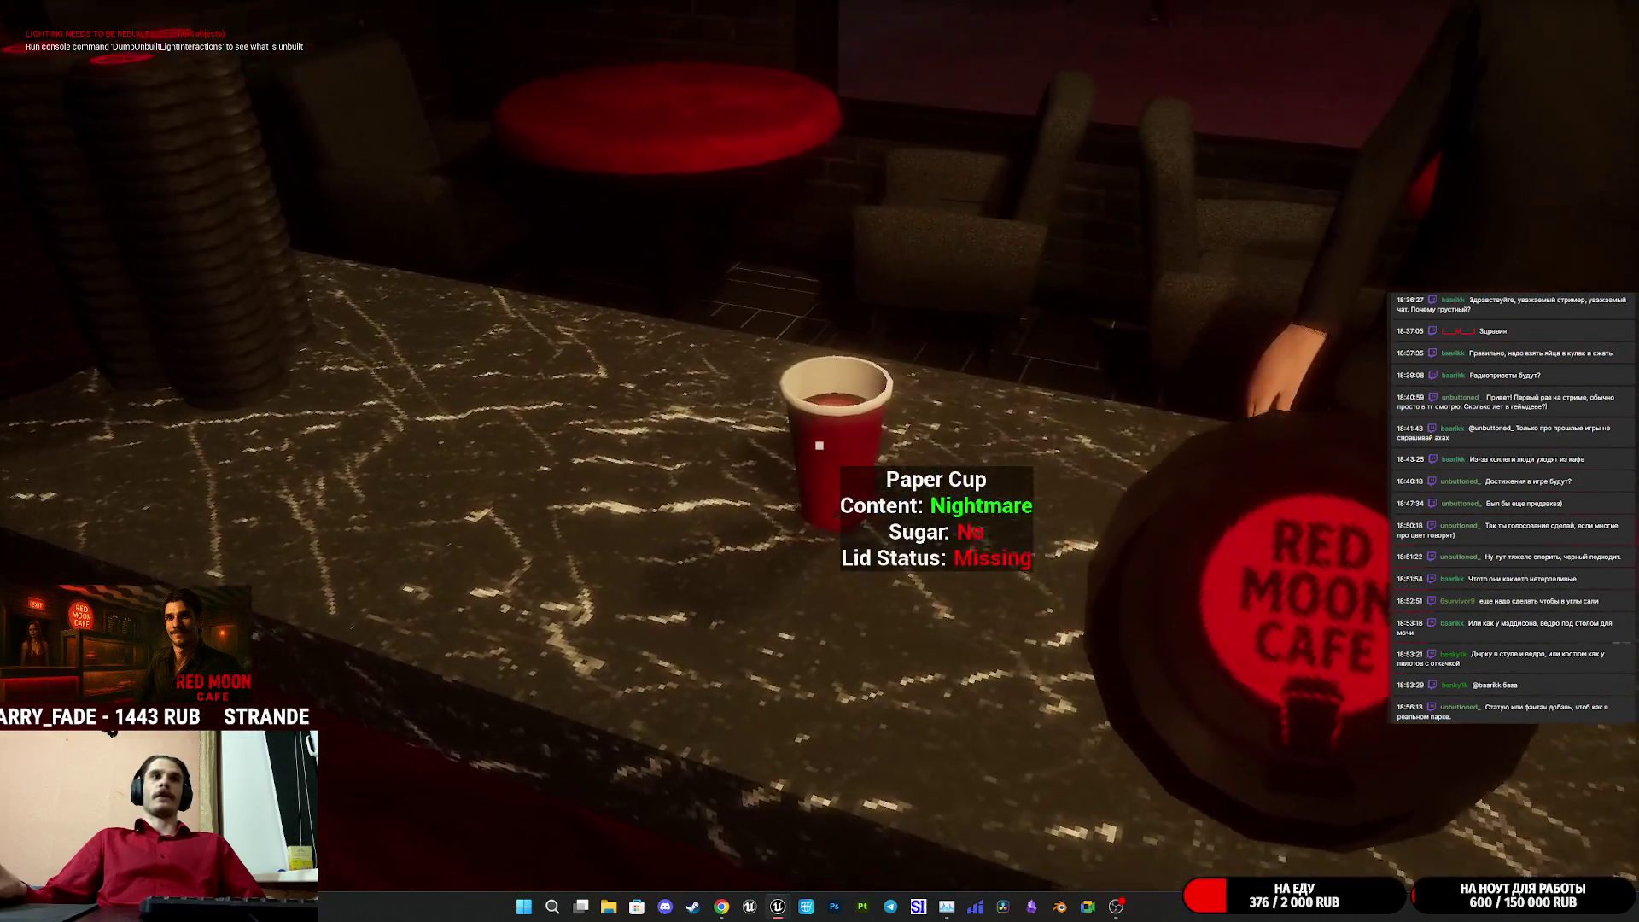
click(818, 445)
click(819, 444)
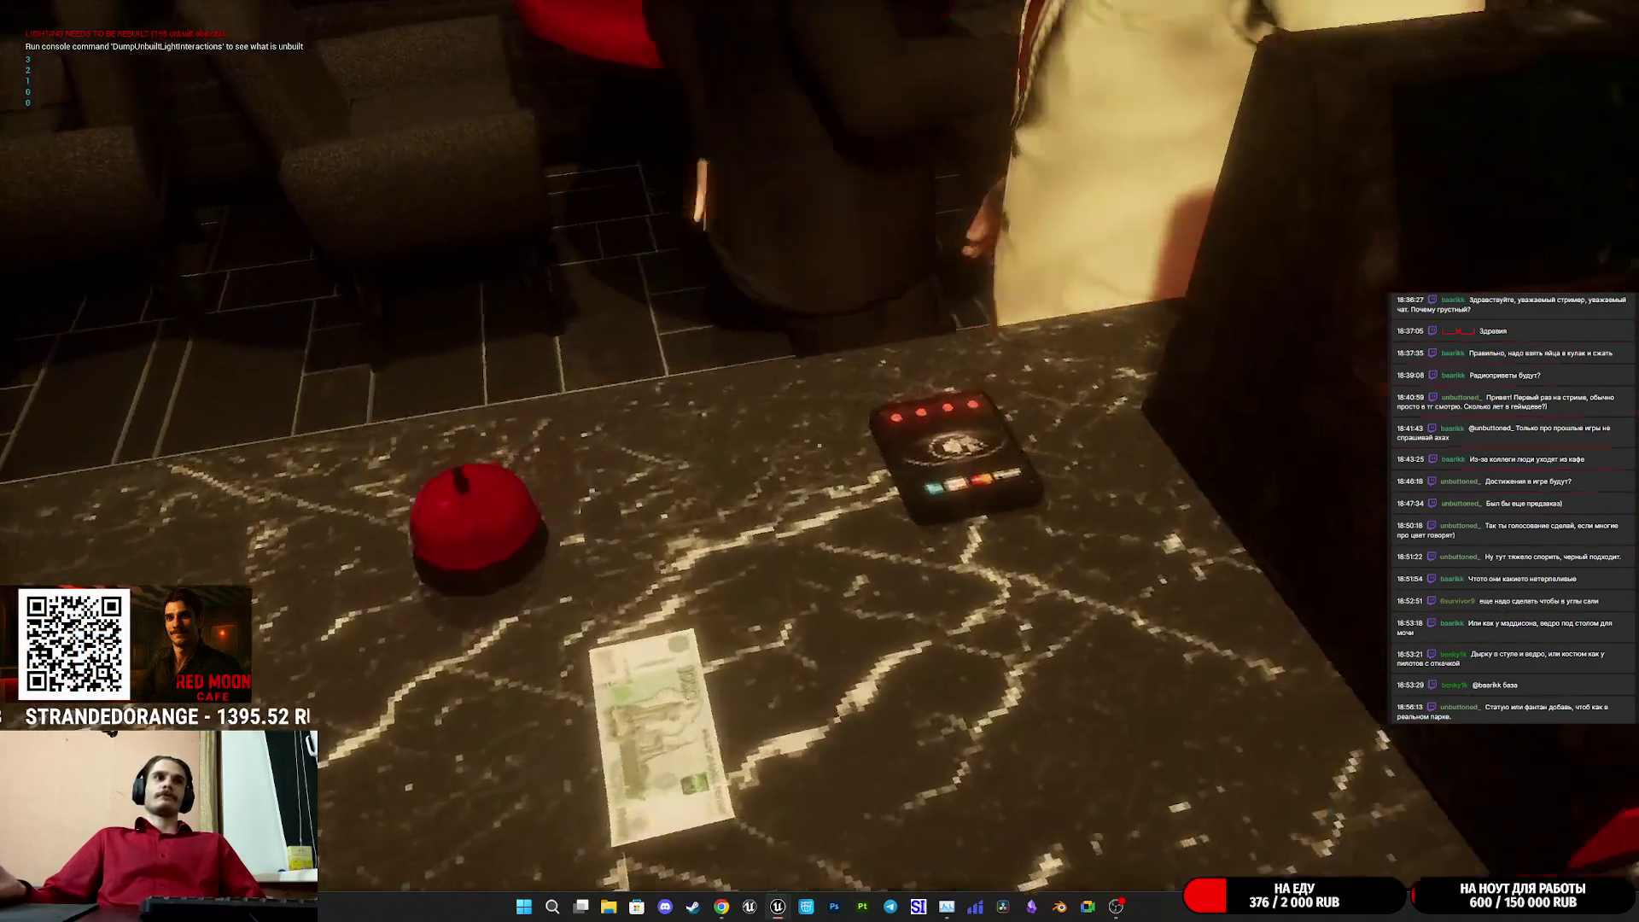
click(819, 445)
click(819, 444)
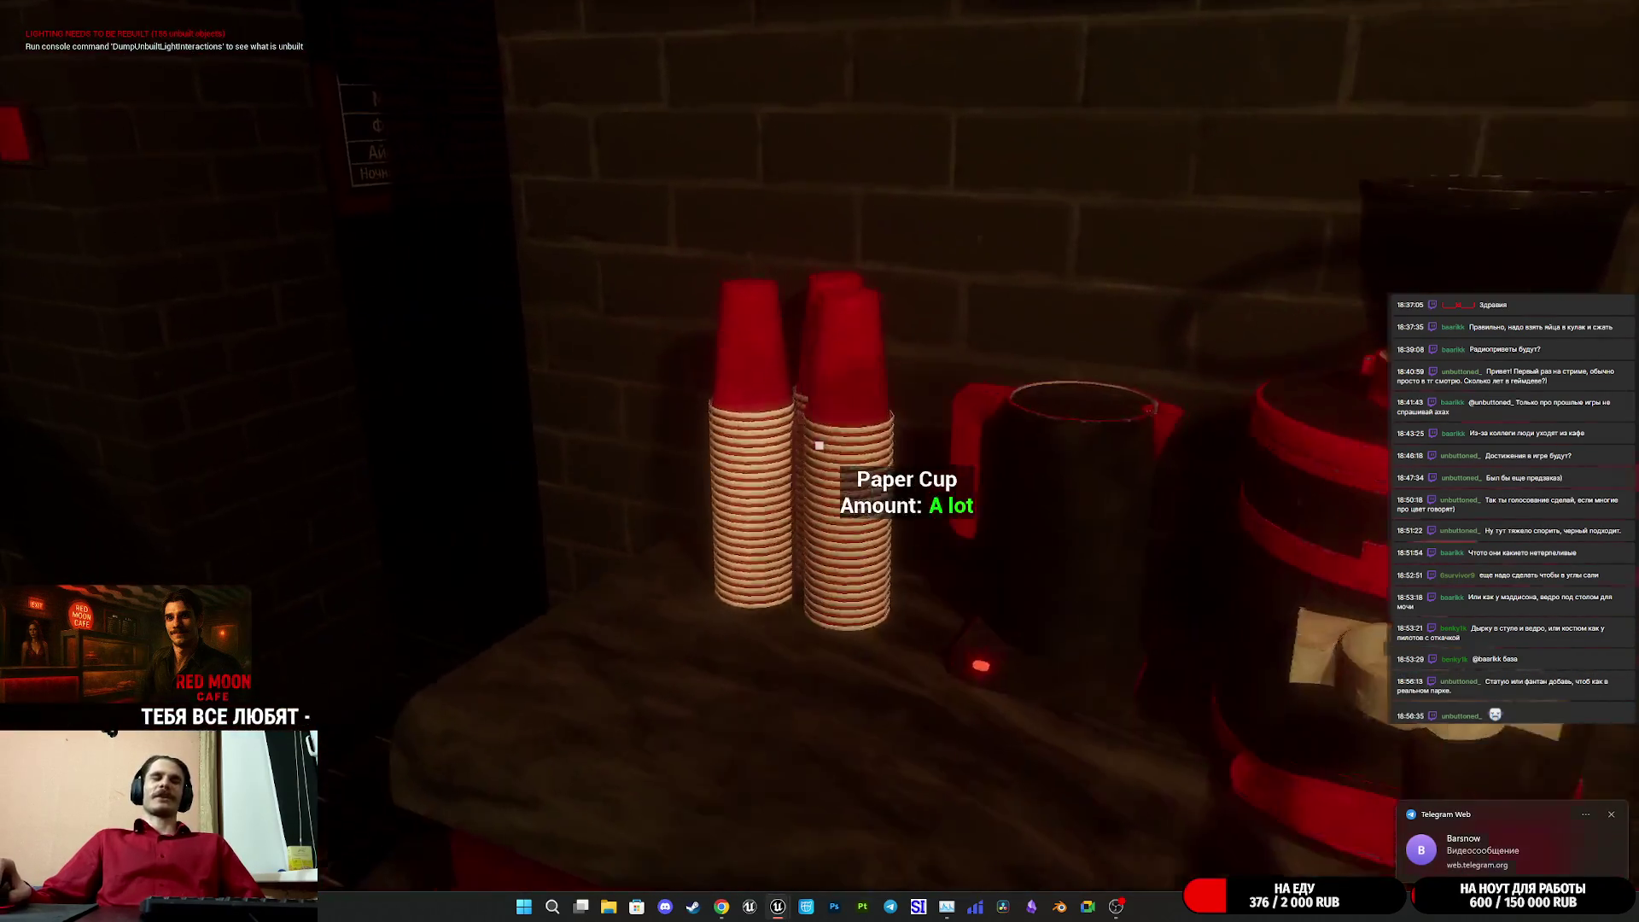
- Load a paper cup into the coffee machine and start the grinder at the storage shelf
click(820, 444)
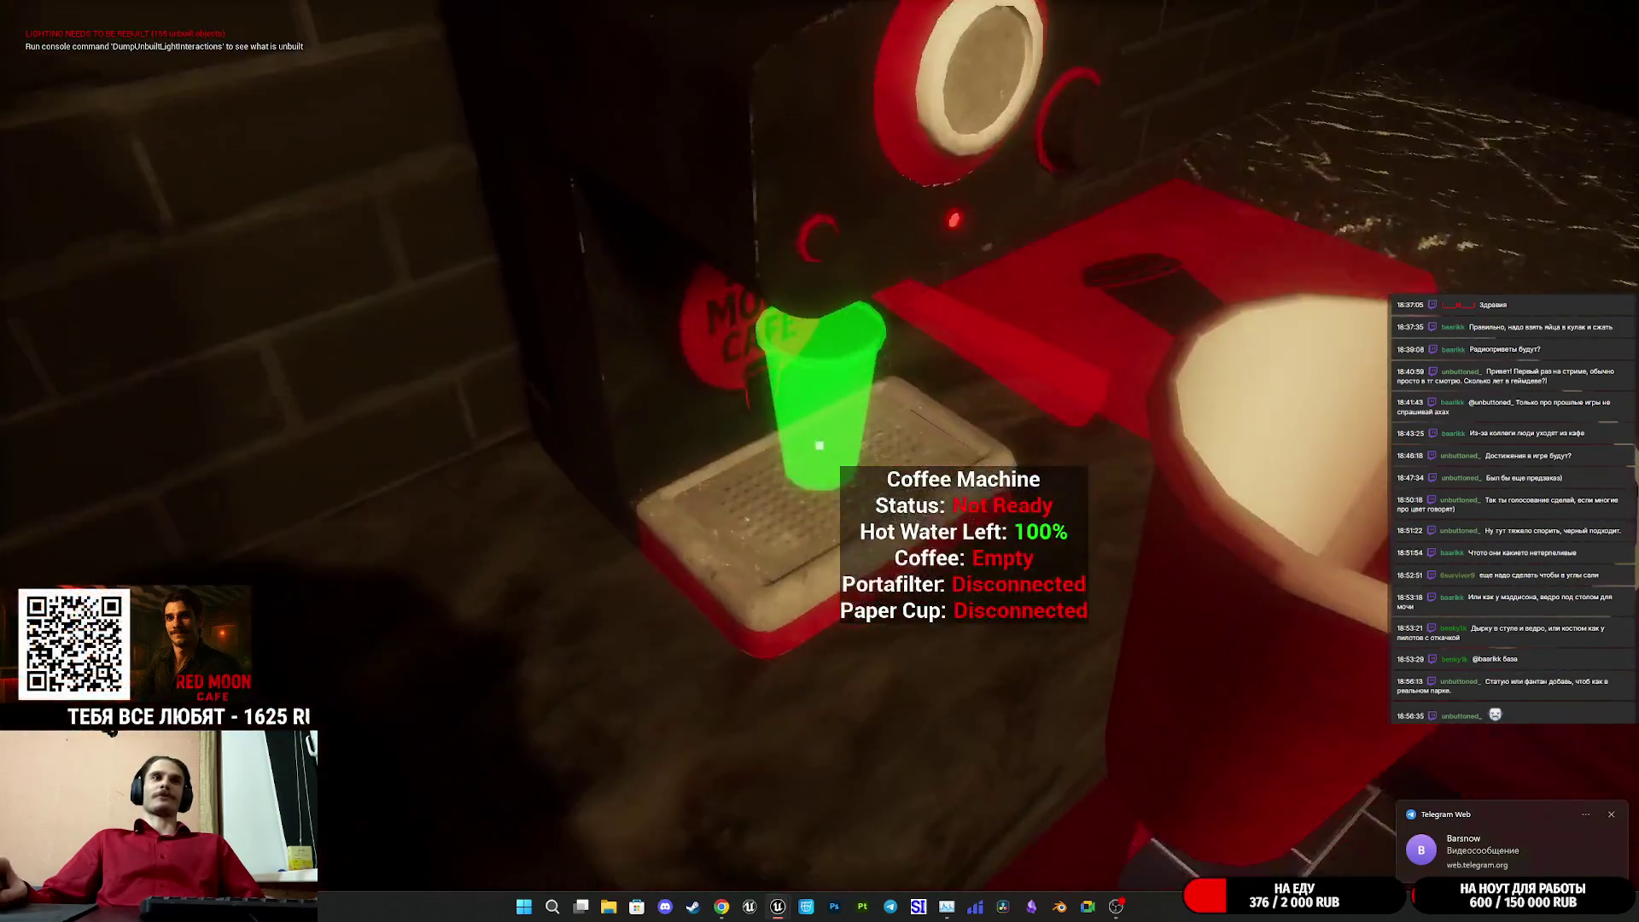
click(820, 444)
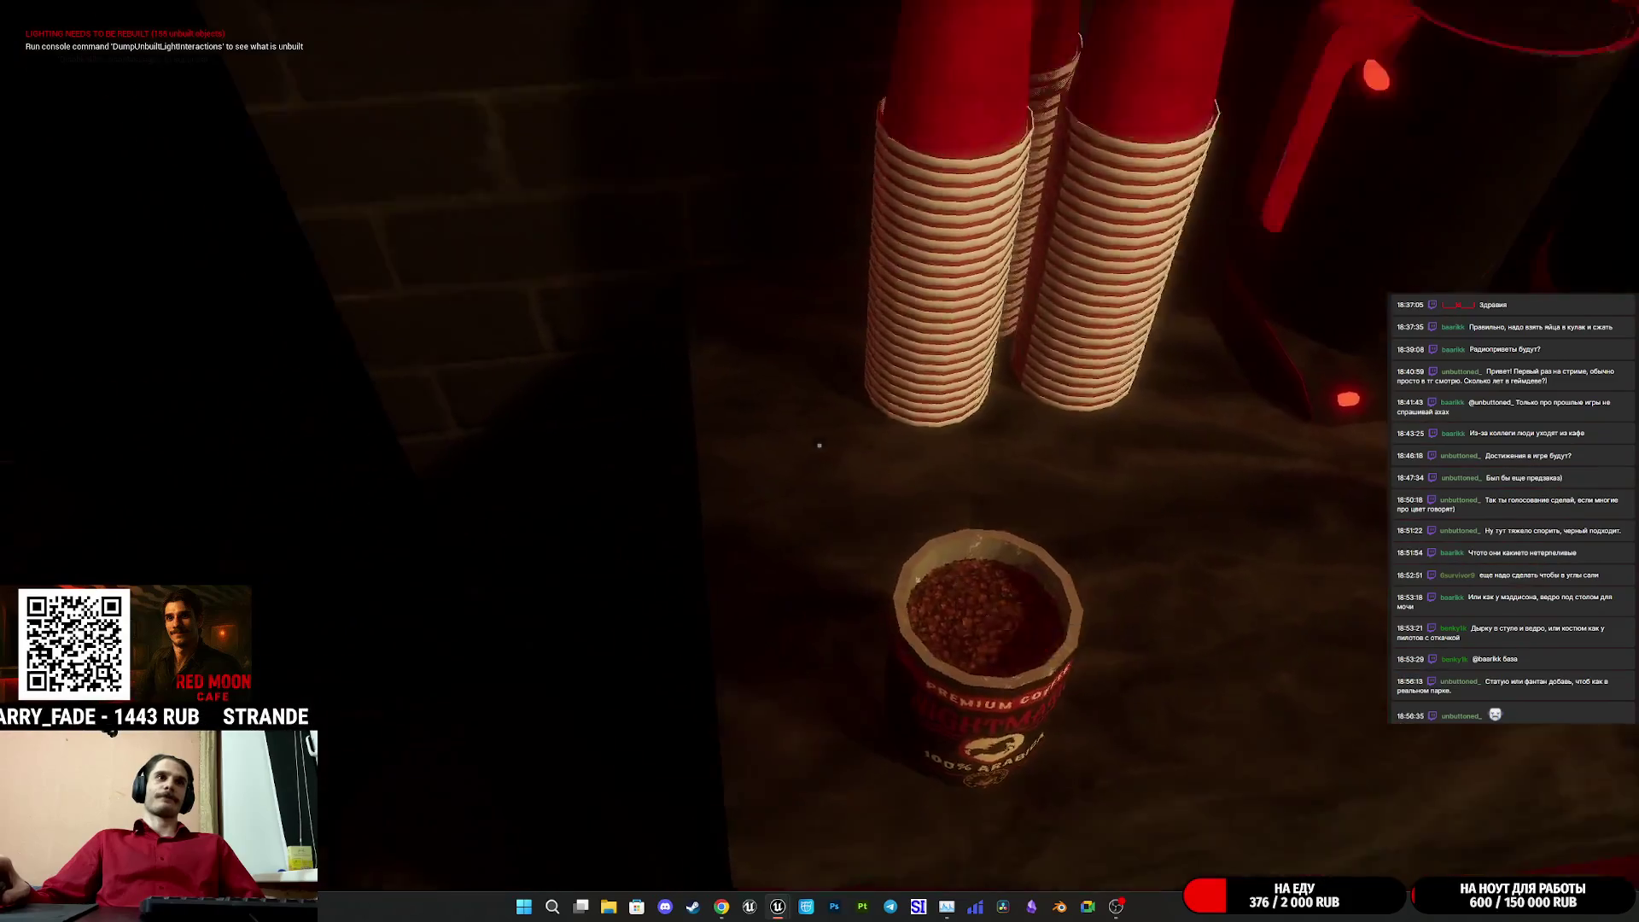
key(w)
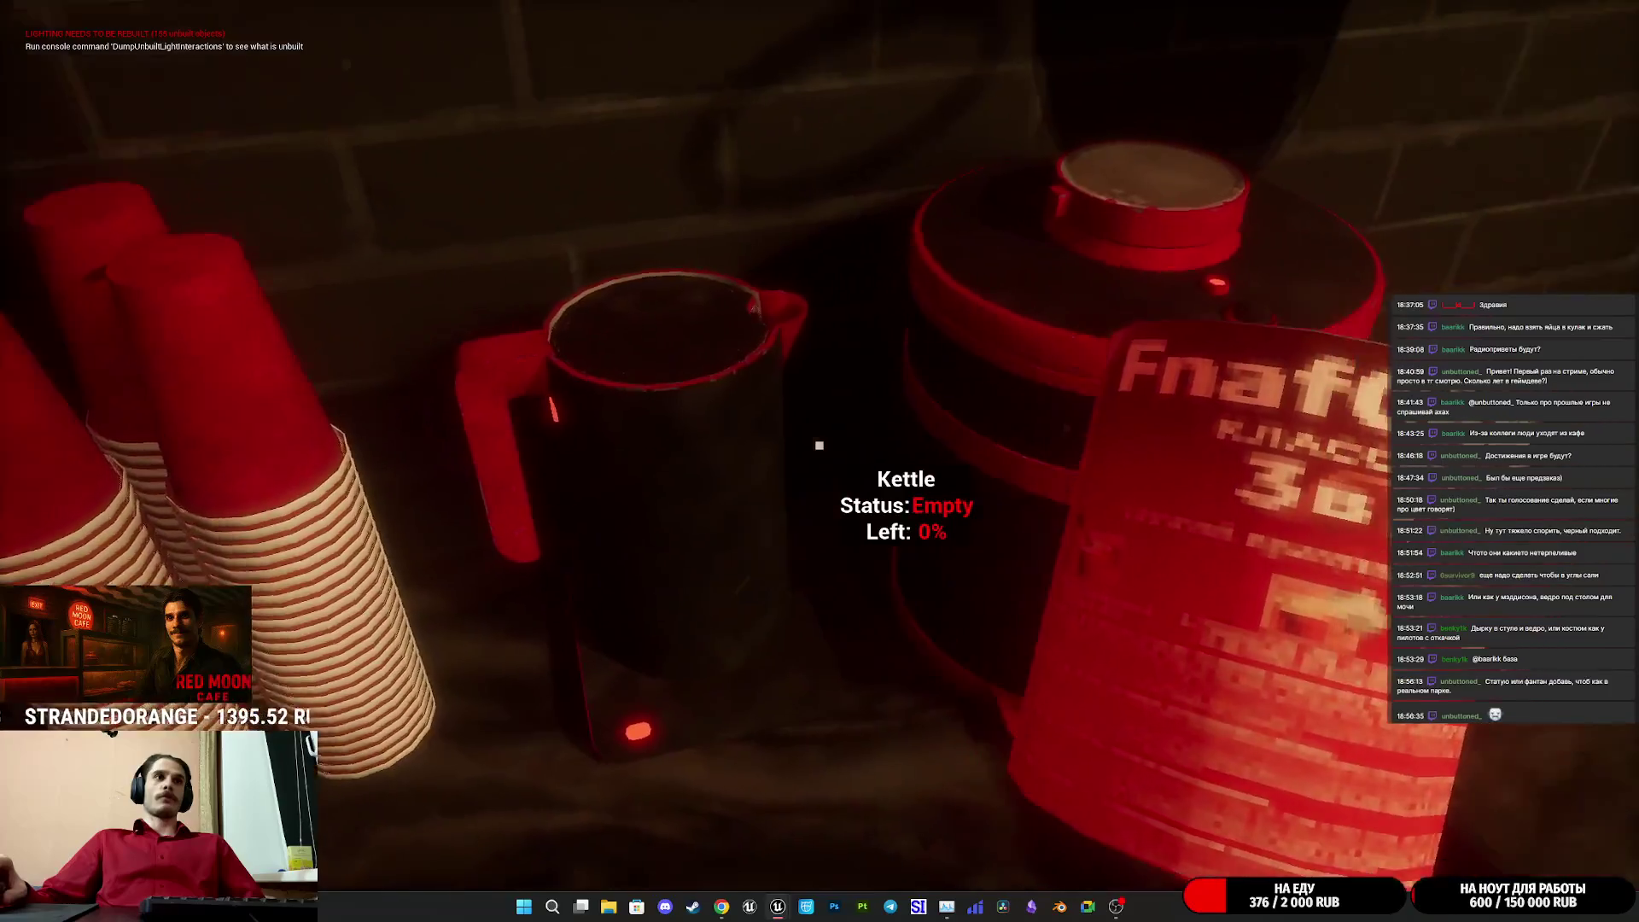
click(819, 445)
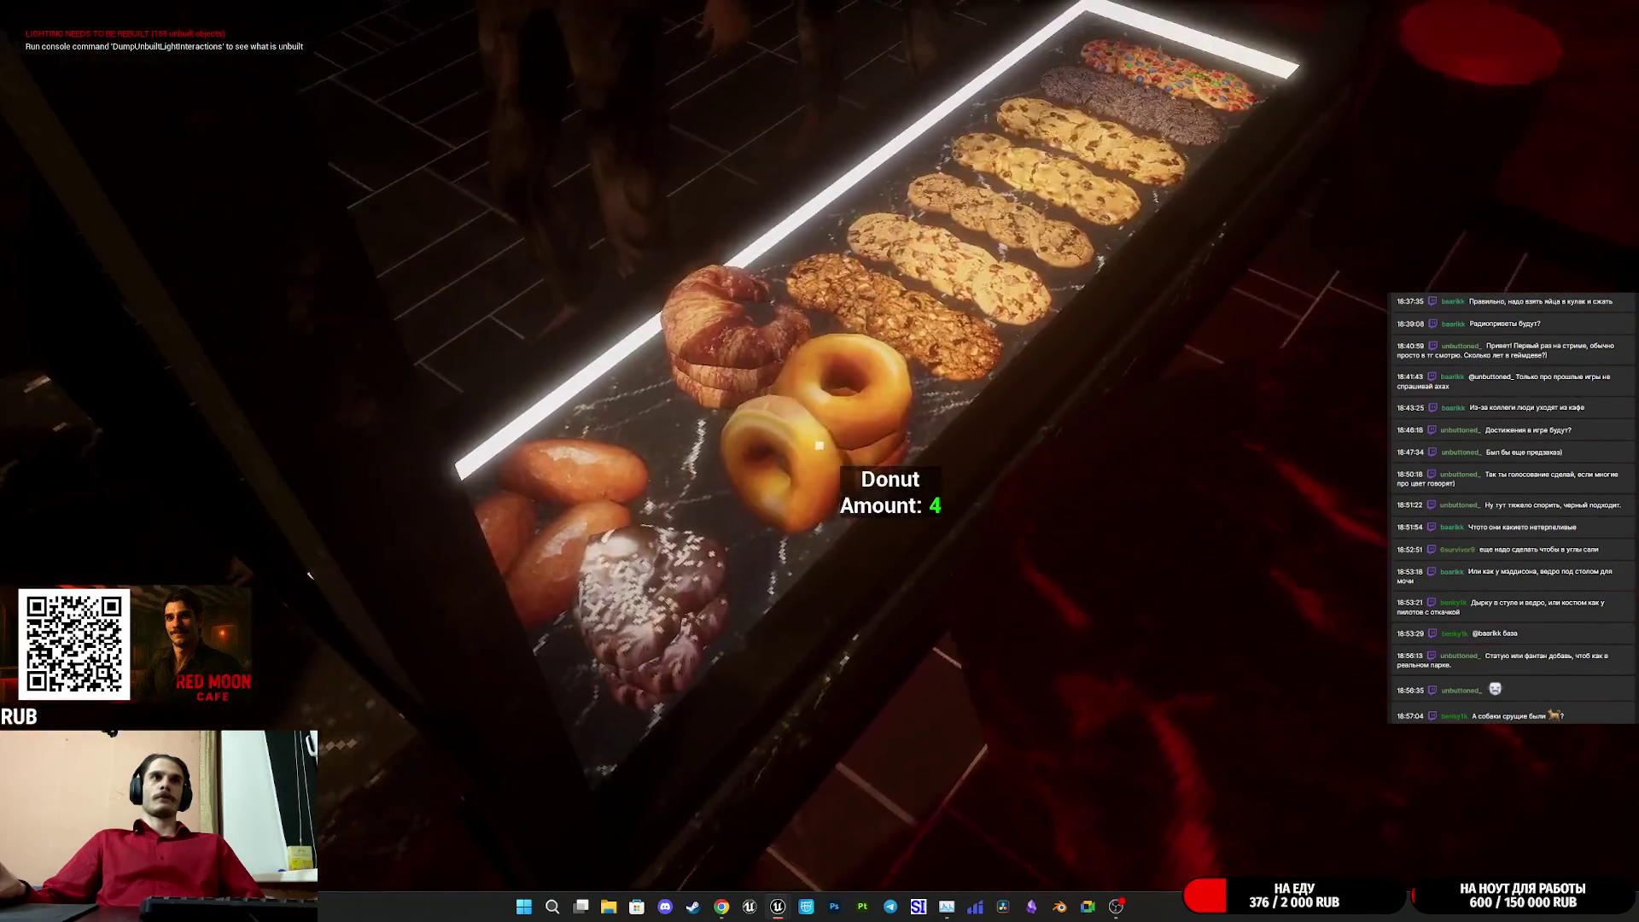
- Set a donut out on the counter and take the portafilter from the grinder
click(819, 445)
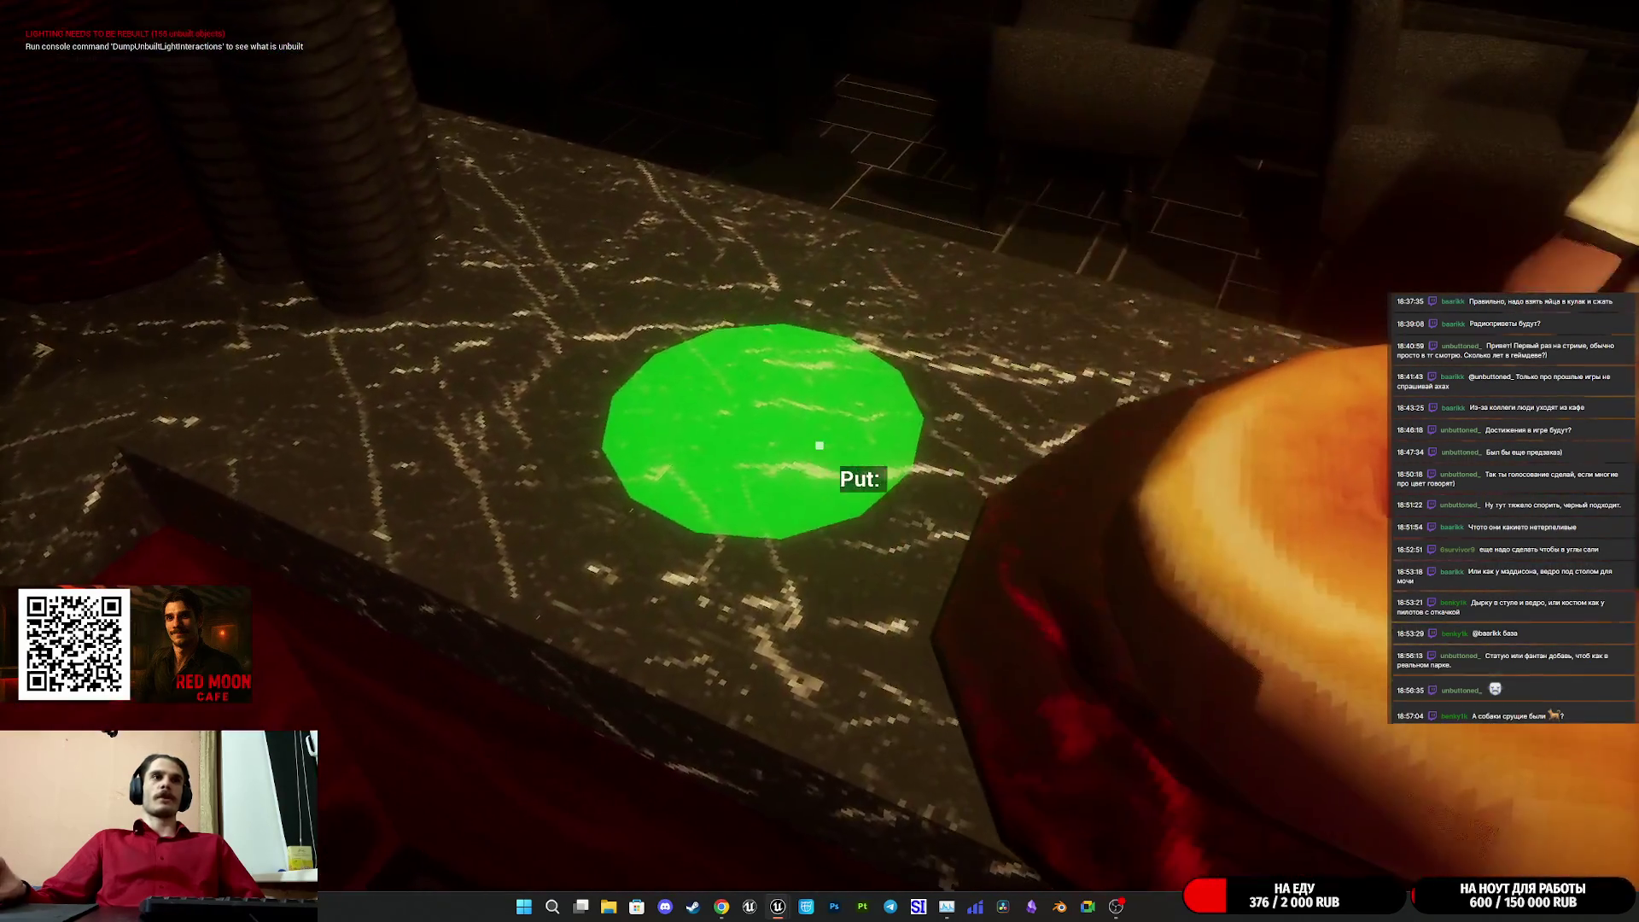
click(820, 445)
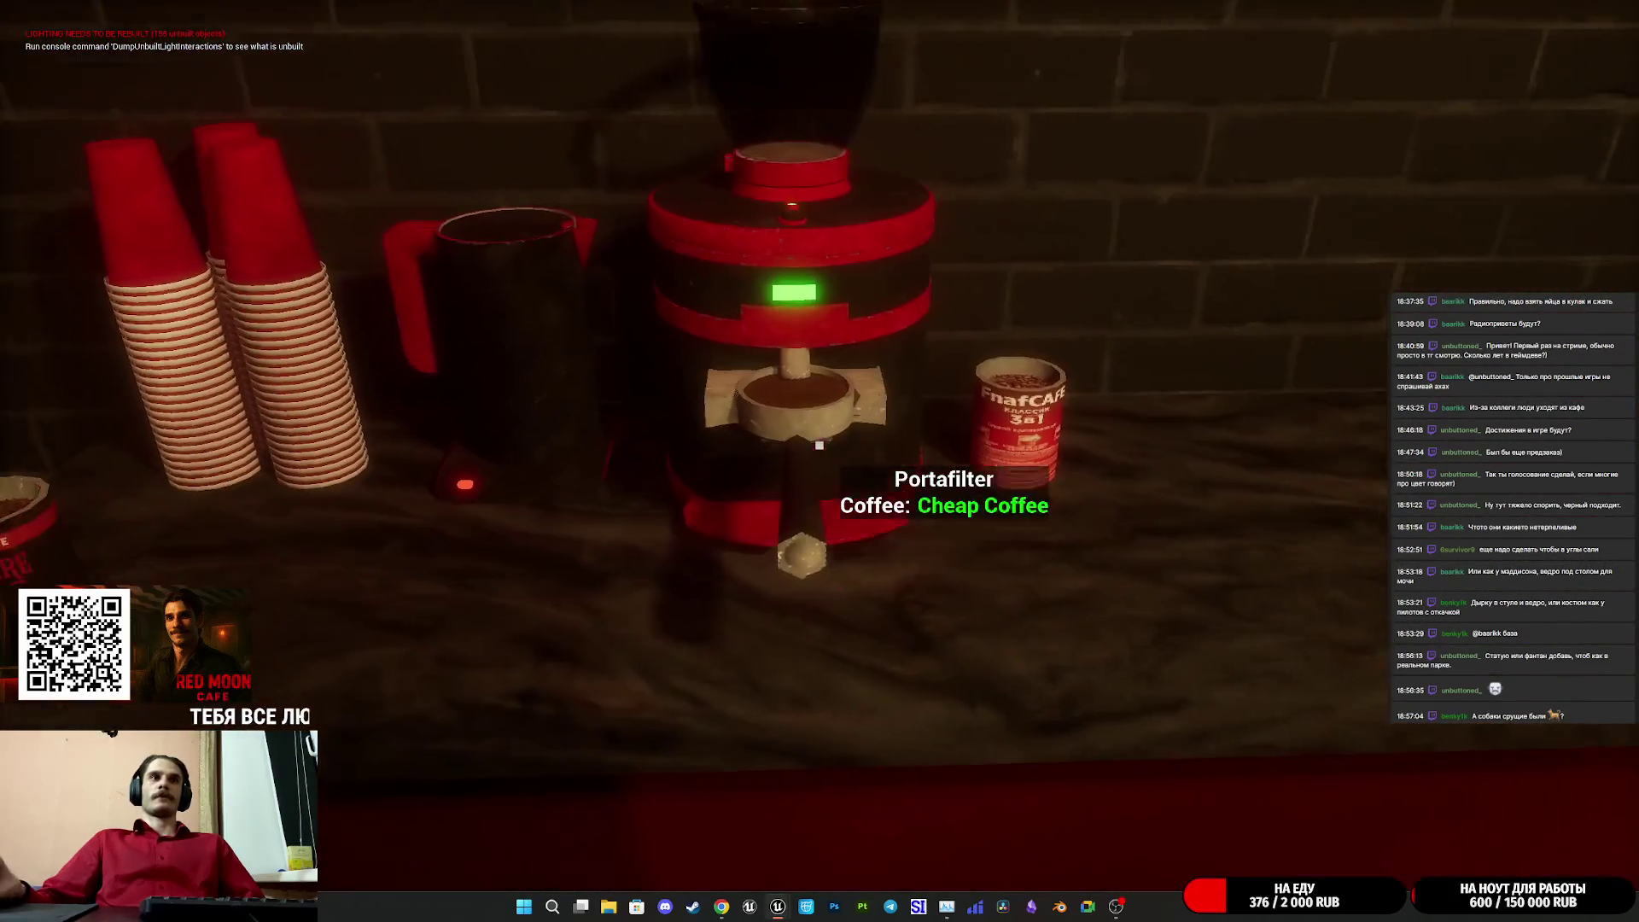
click(820, 445)
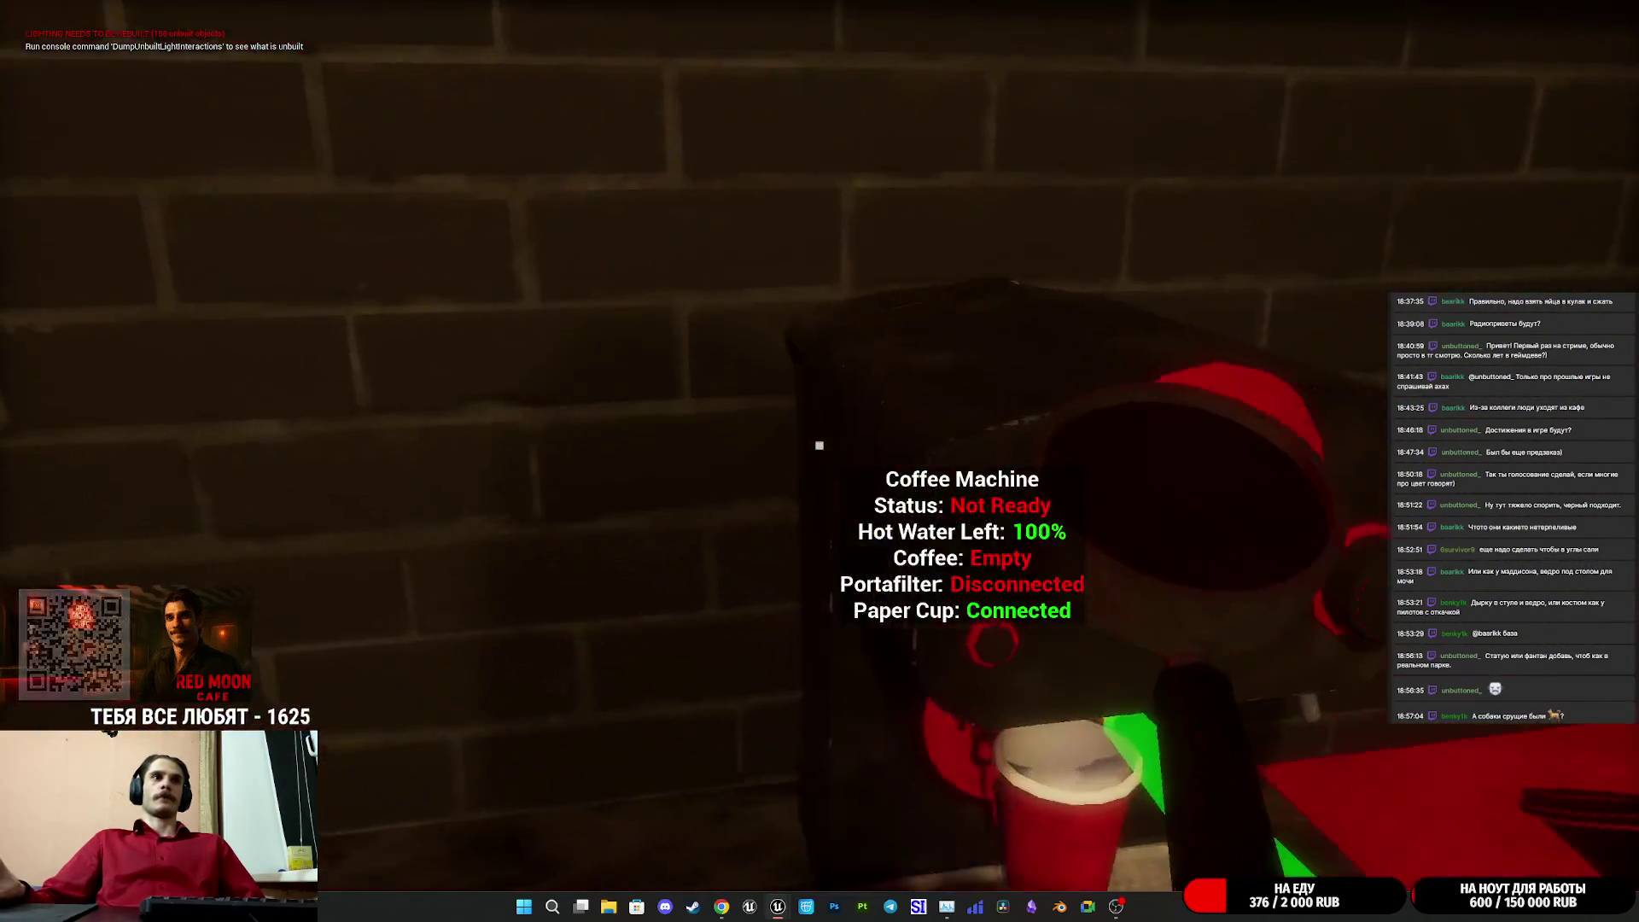
- Fit the portafilter, grind Premium coffee into it, and take the filled portafilter out
click(820, 444)
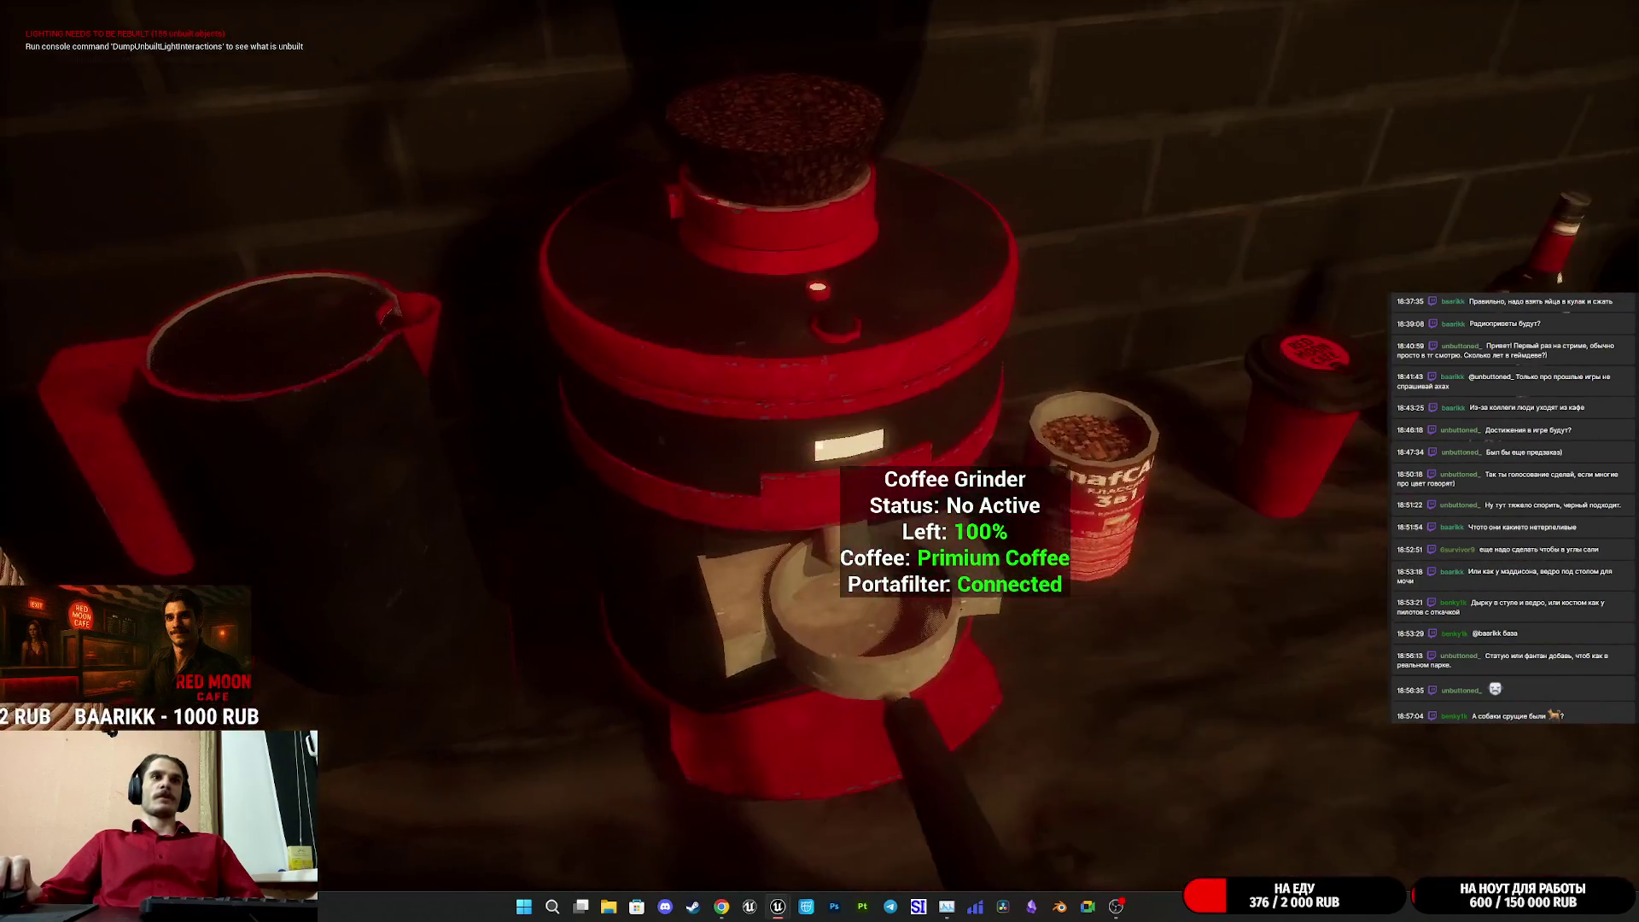
click(819, 445)
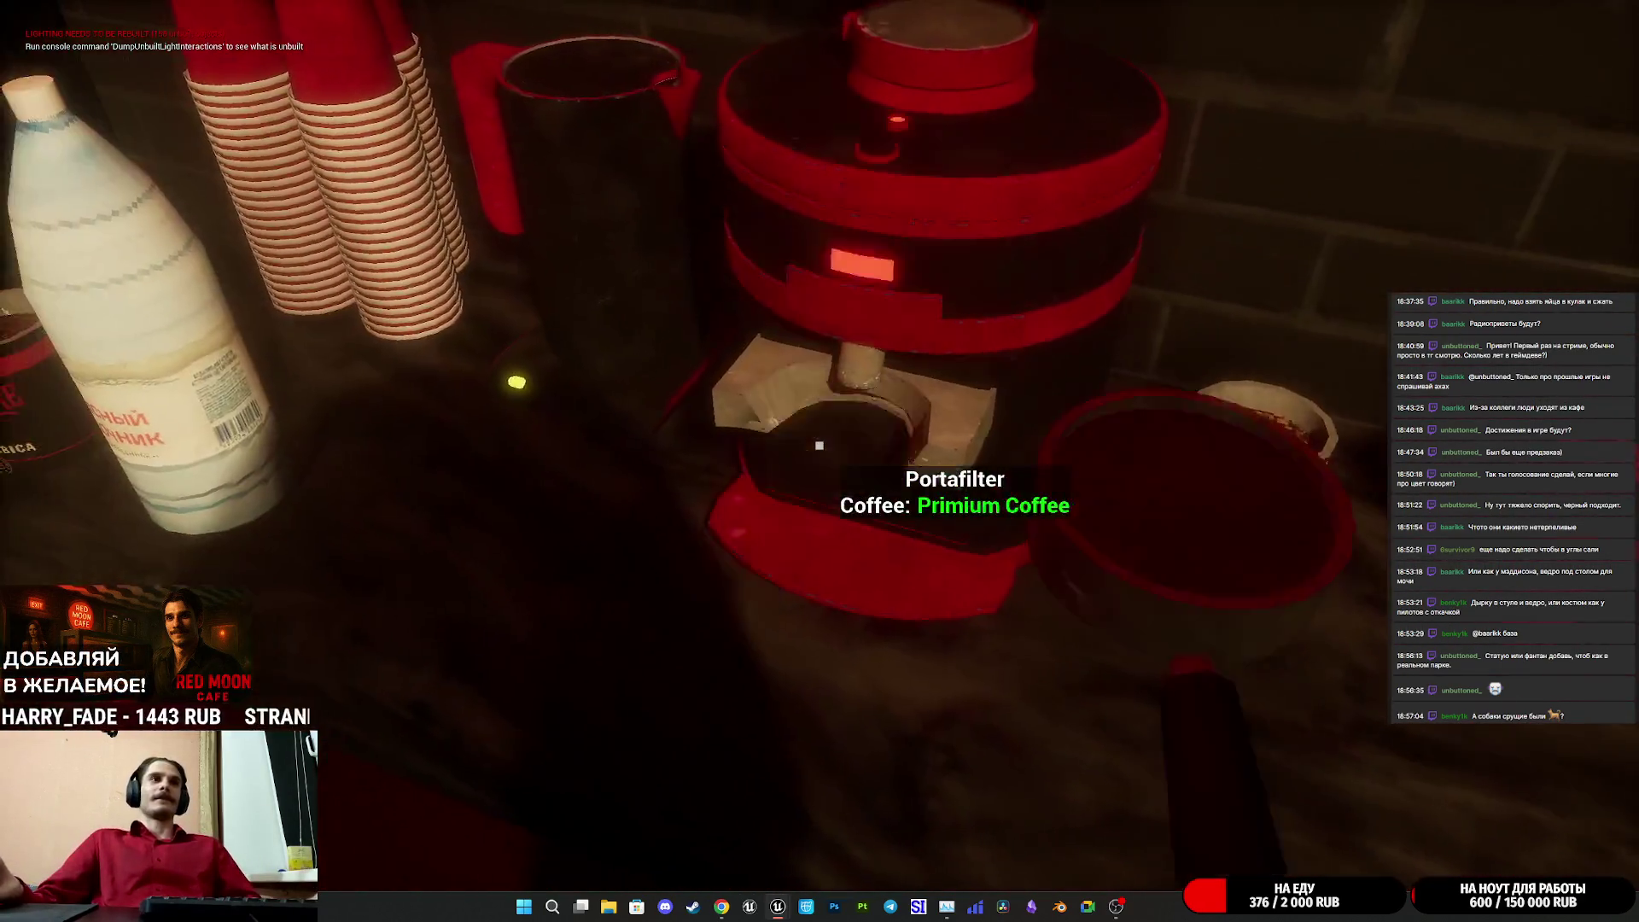
click(819, 445)
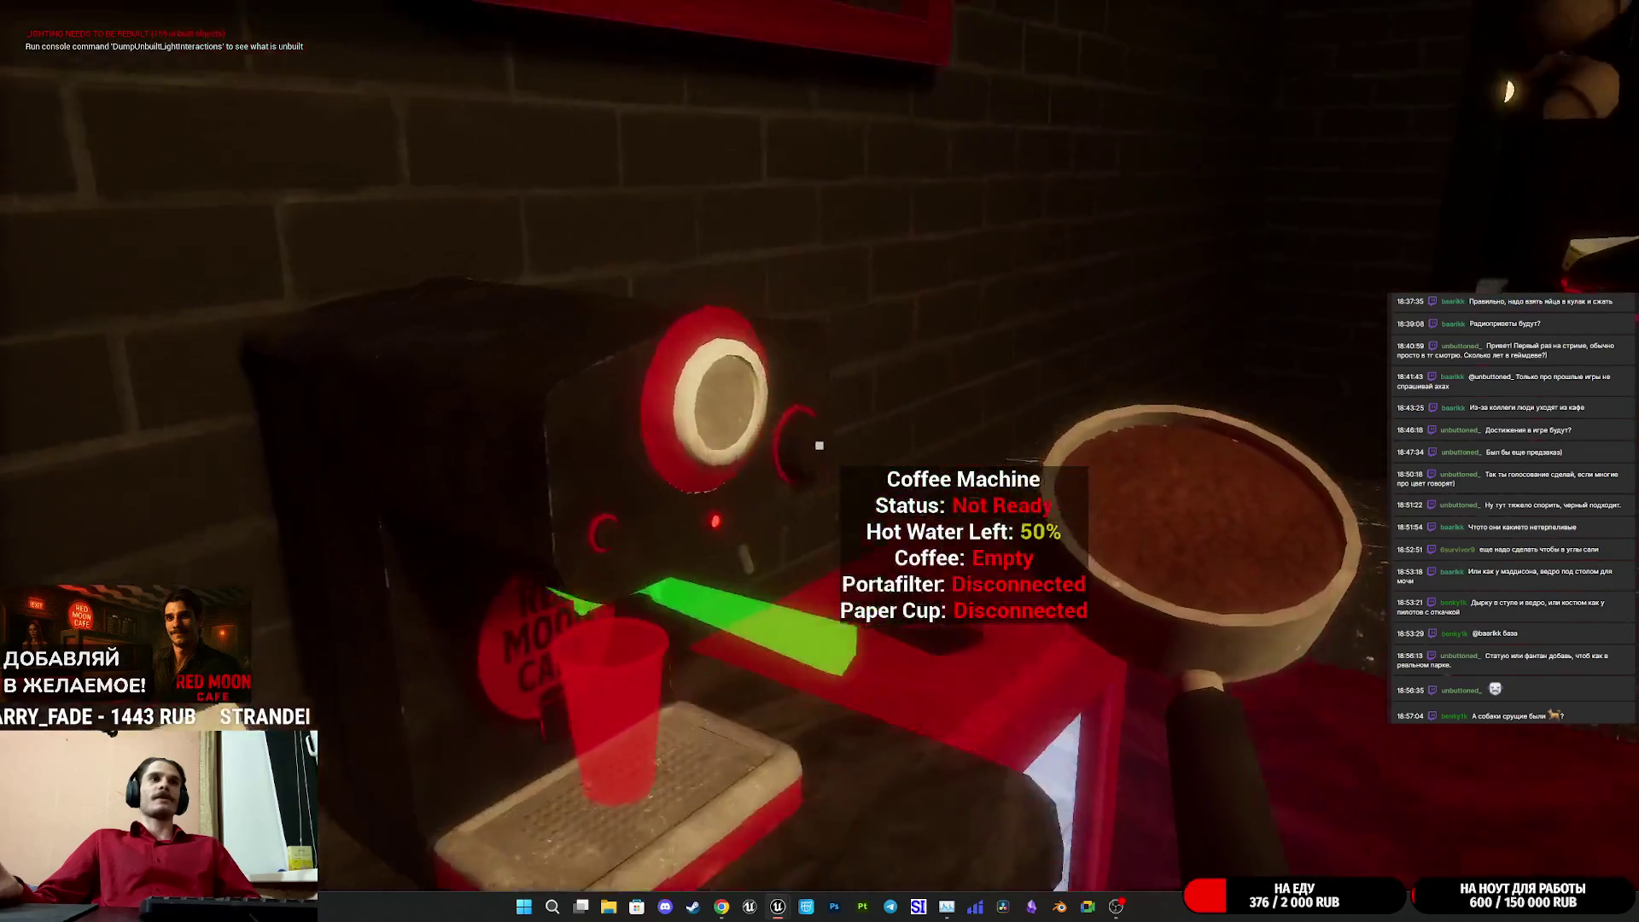
- Brew an espresso into a fresh paper cup and set it on the counter
click(820, 445)
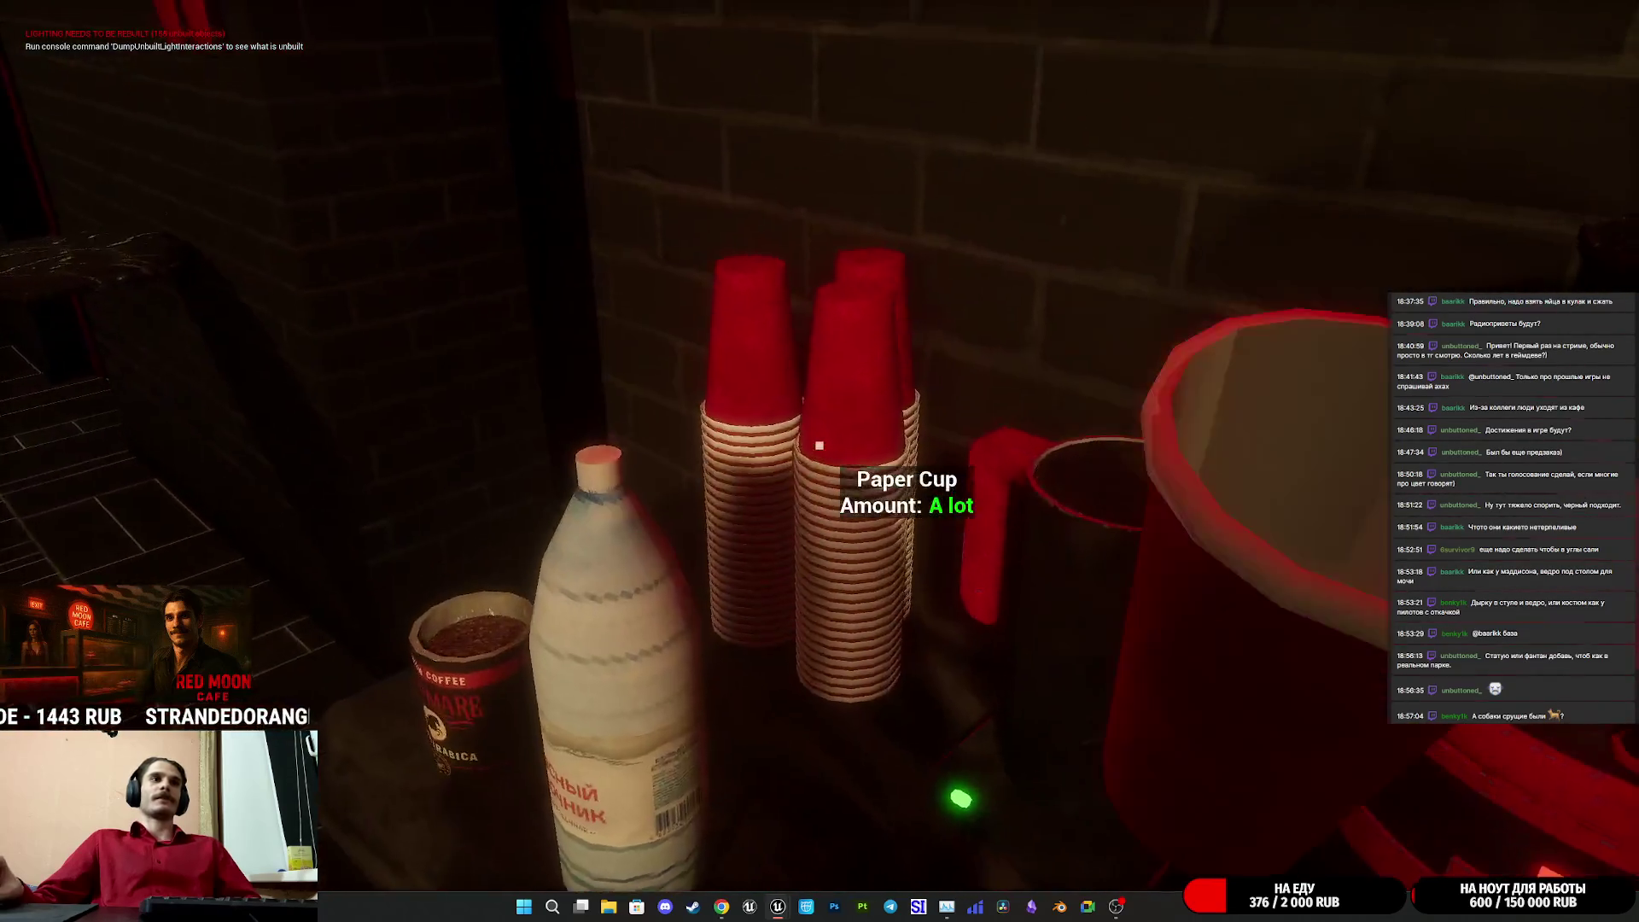
click(820, 445)
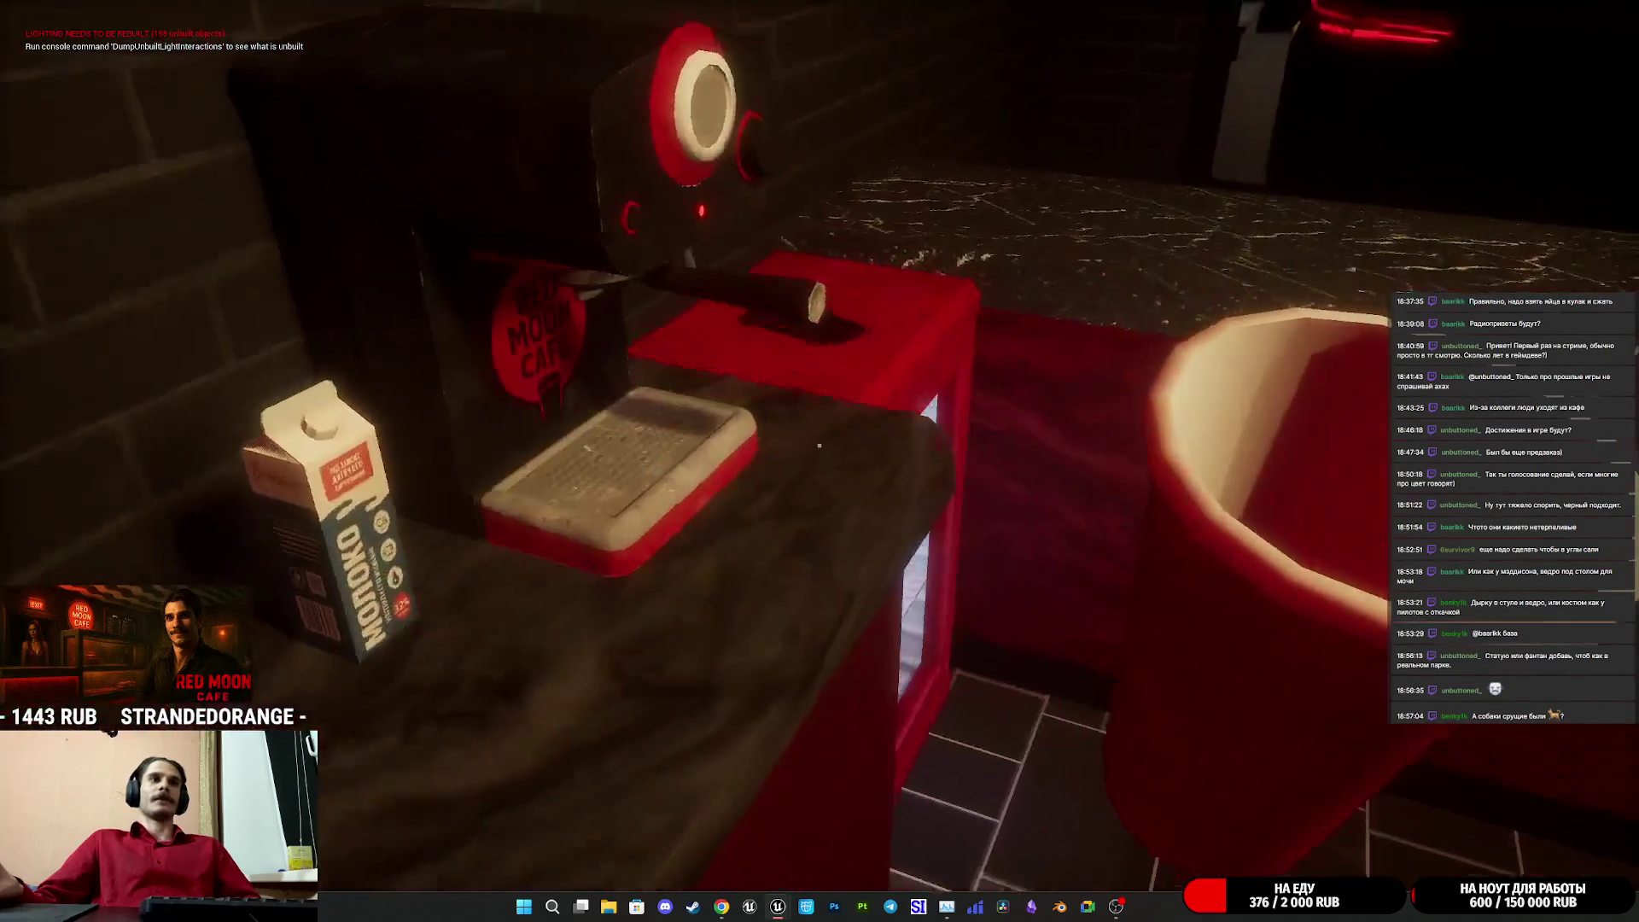
click(819, 445)
click(820, 445)
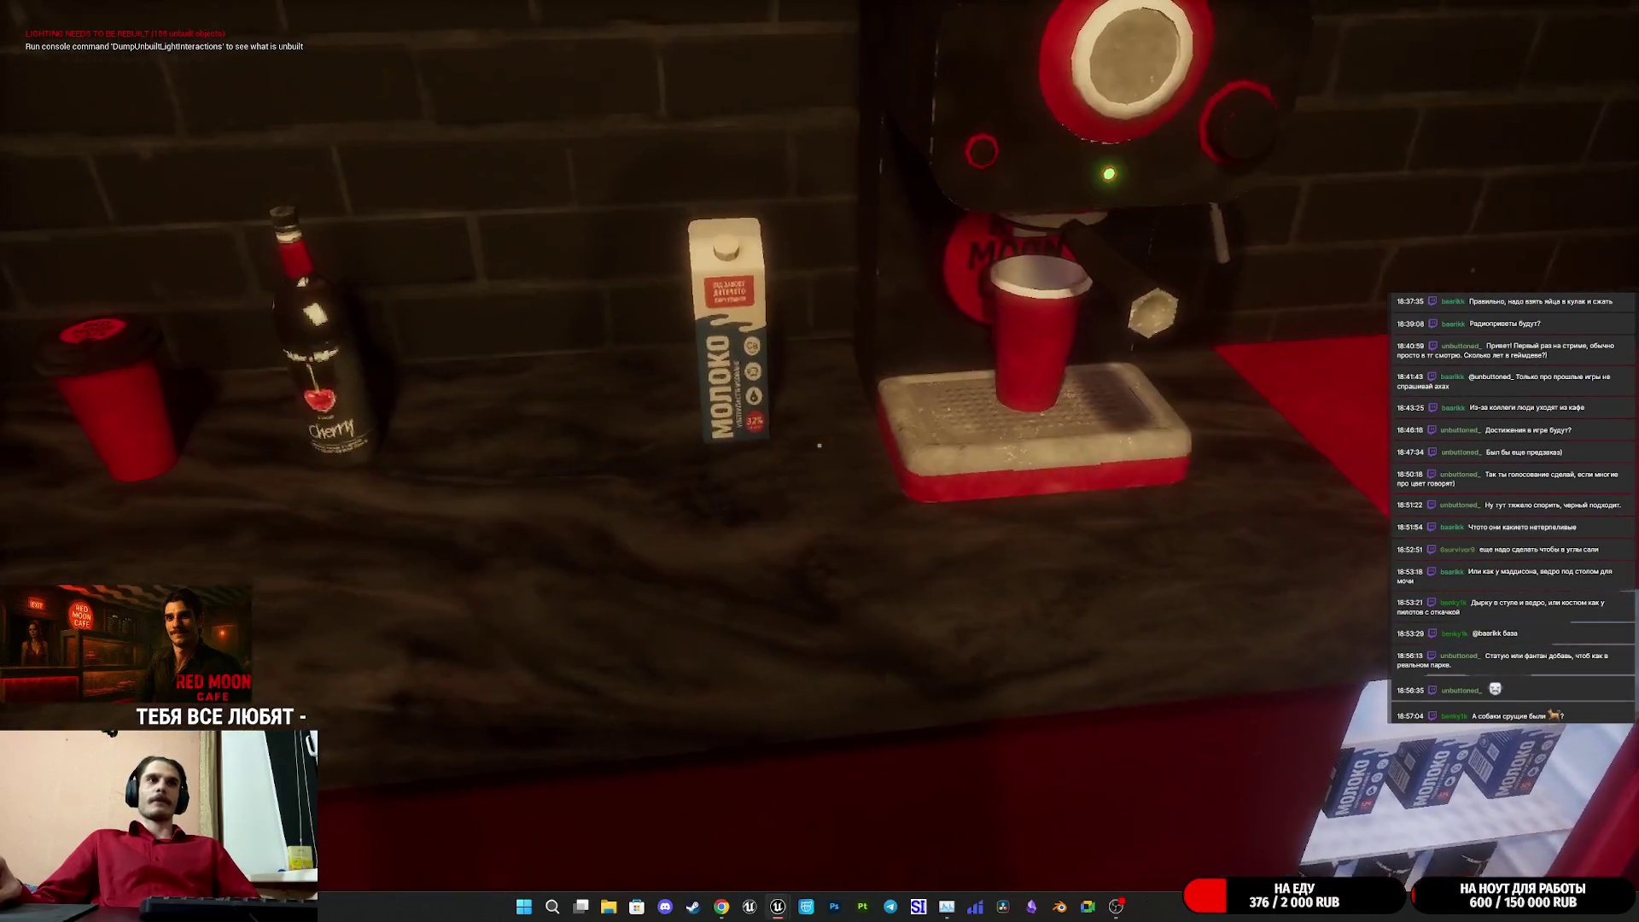
click(819, 445)
click(818, 445)
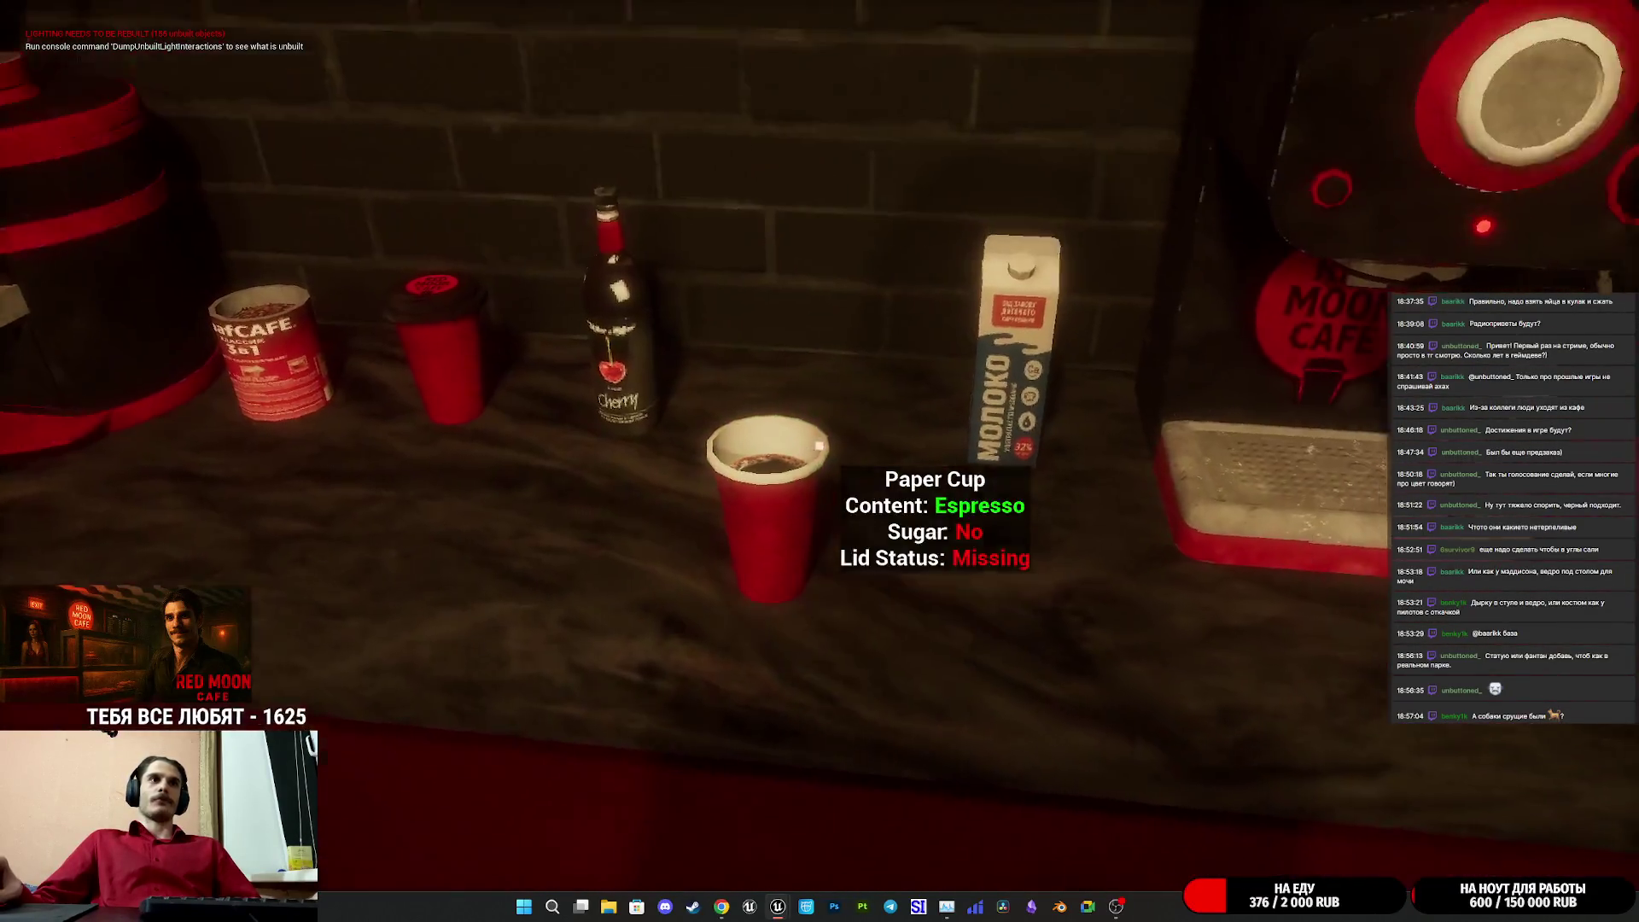
- Turn the espresso into a cherry Frappe with milk, Black Ice and cherry syrup
click(819, 445)
click(819, 445)
click(819, 445)
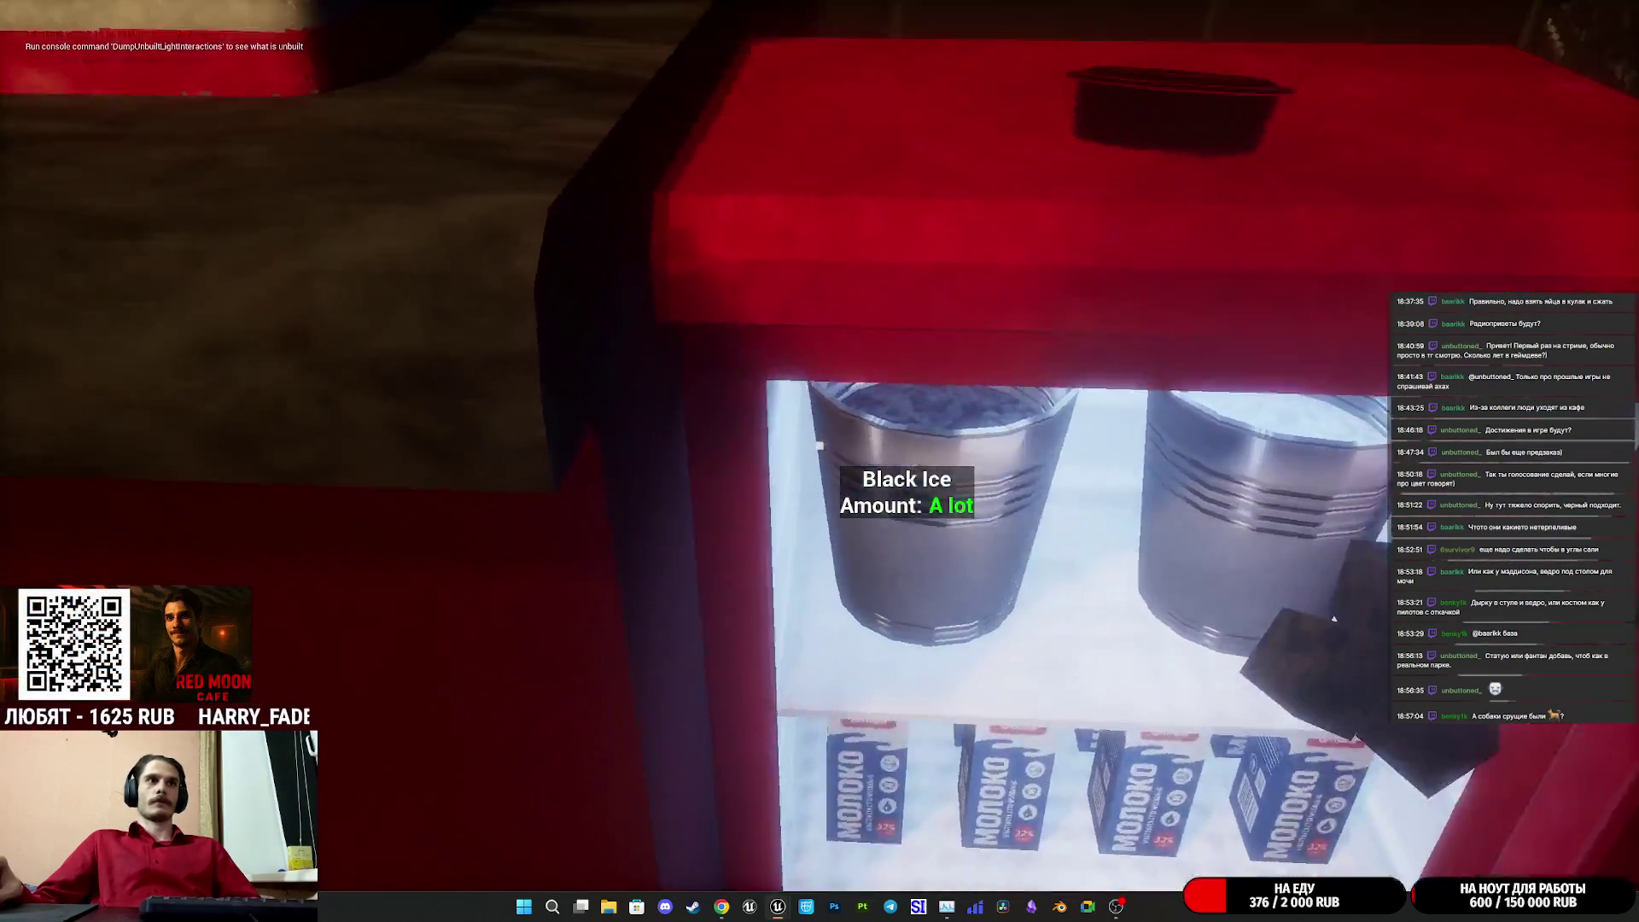
click(819, 444)
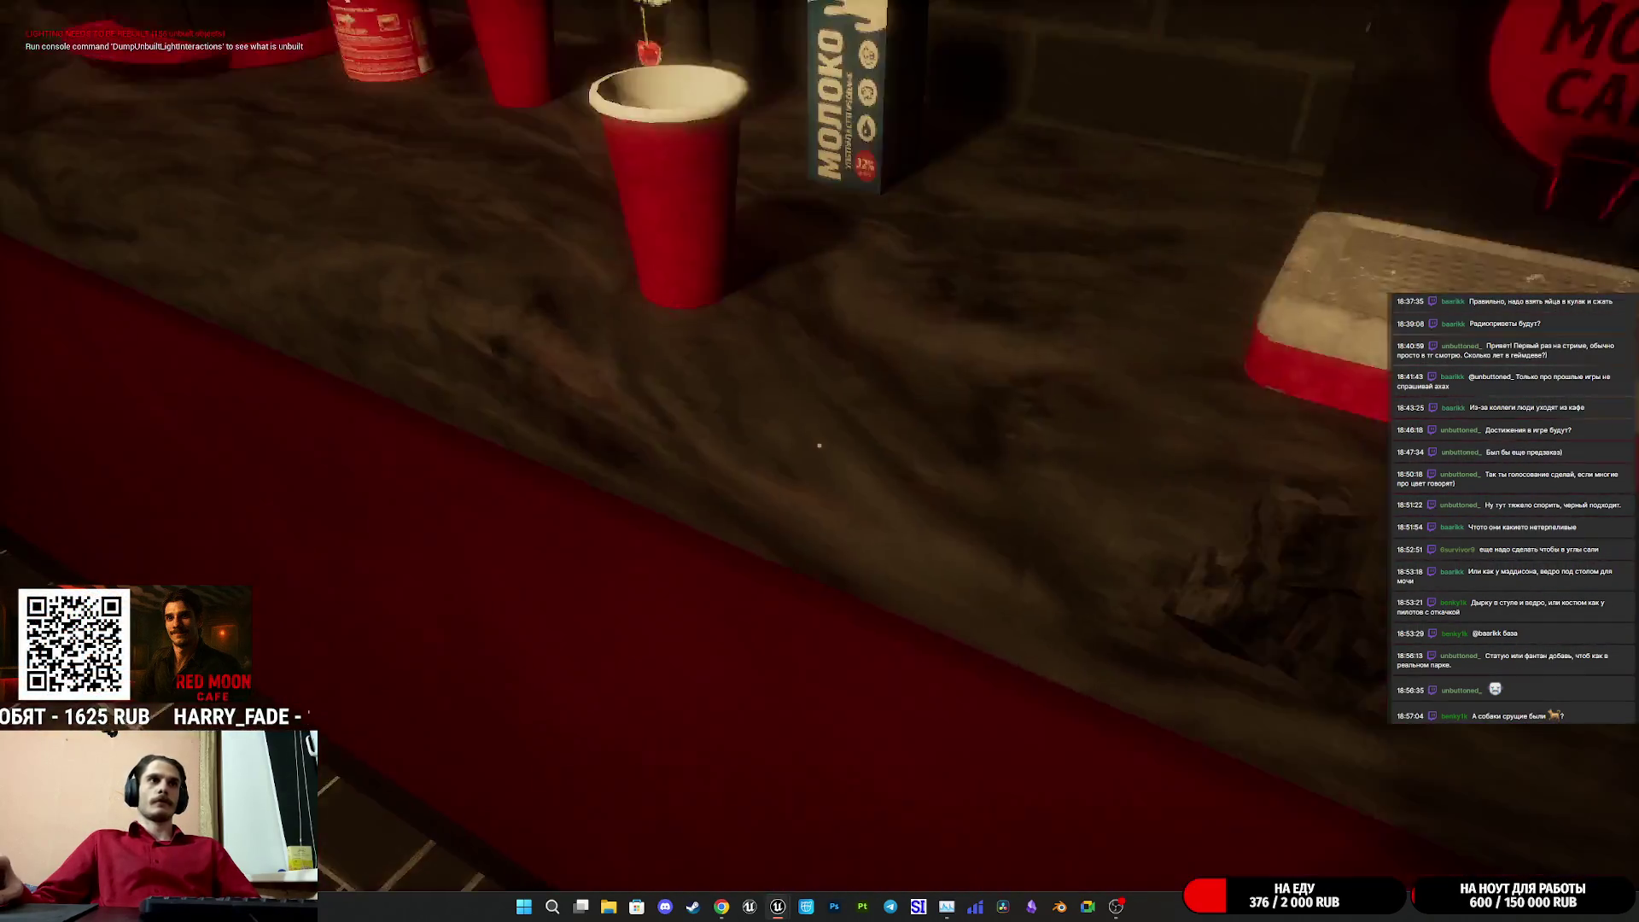
click(819, 445)
click(819, 445)
click(819, 444)
click(818, 445)
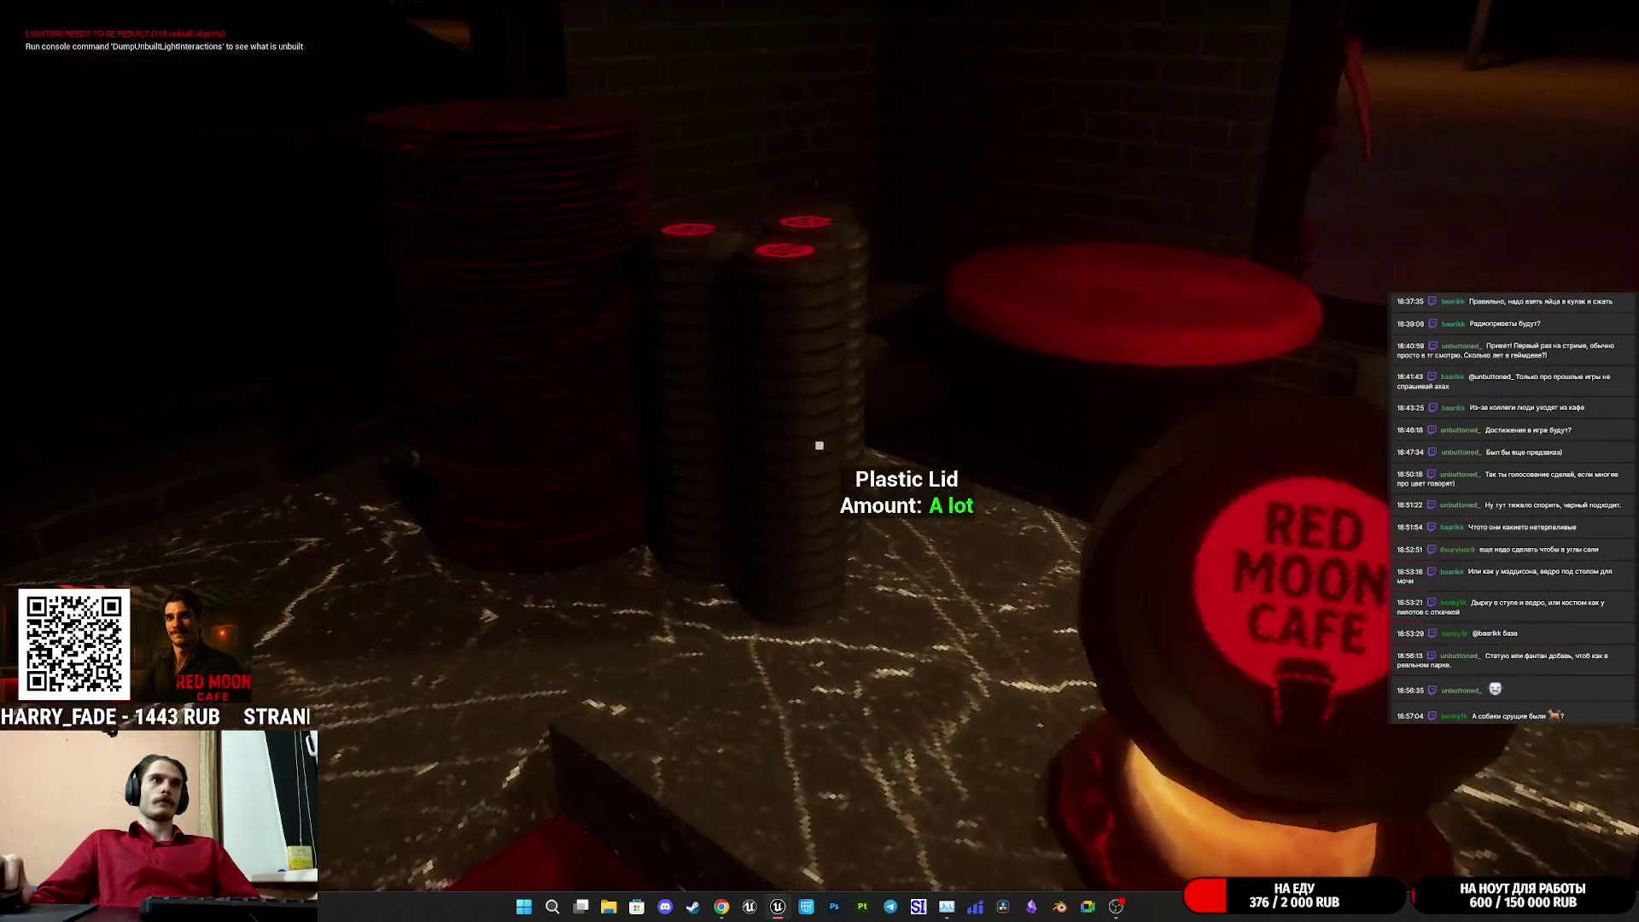
- Lid the cup, place it beside the donut and ring the 1000 RUB note into the register
click(819, 445)
click(819, 444)
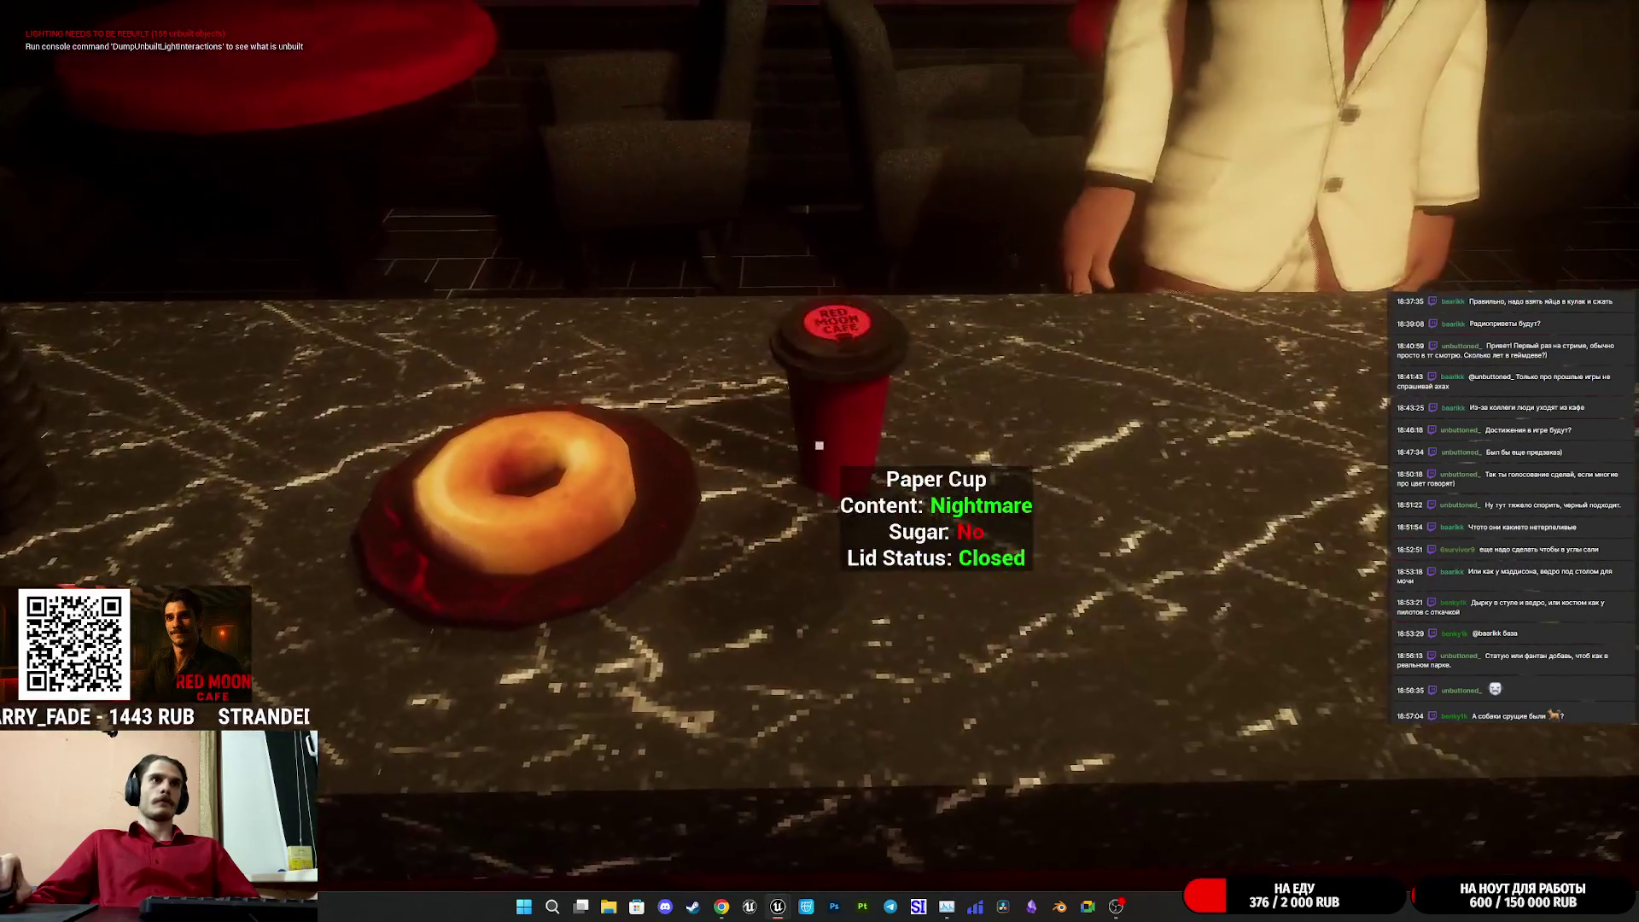
click(819, 445)
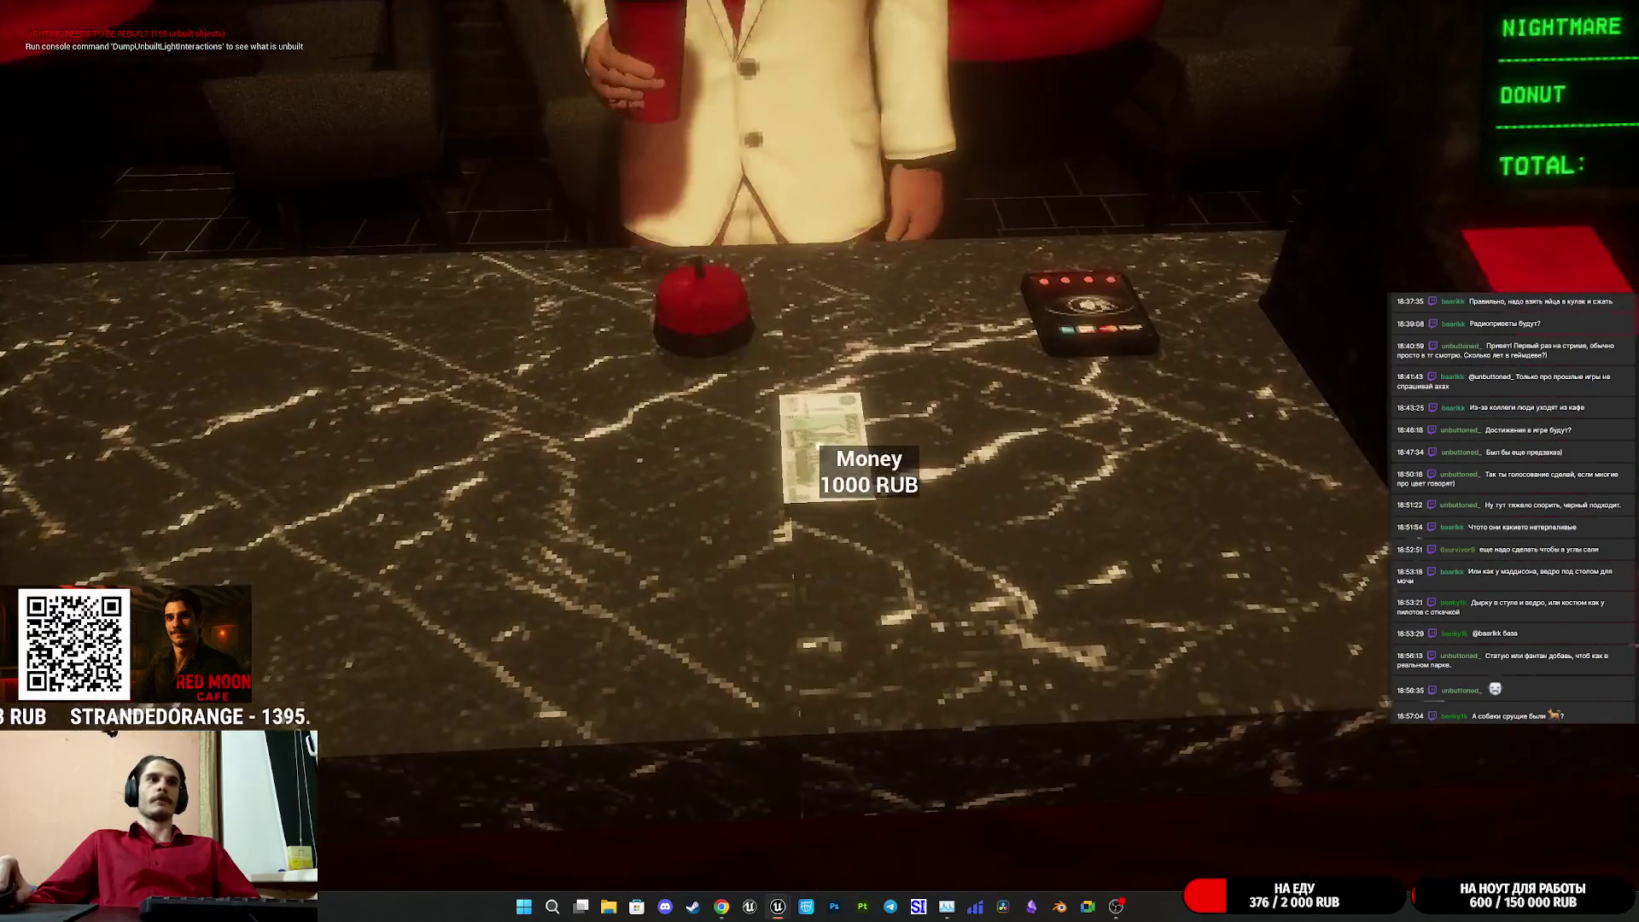
click(818, 445)
click(819, 445)
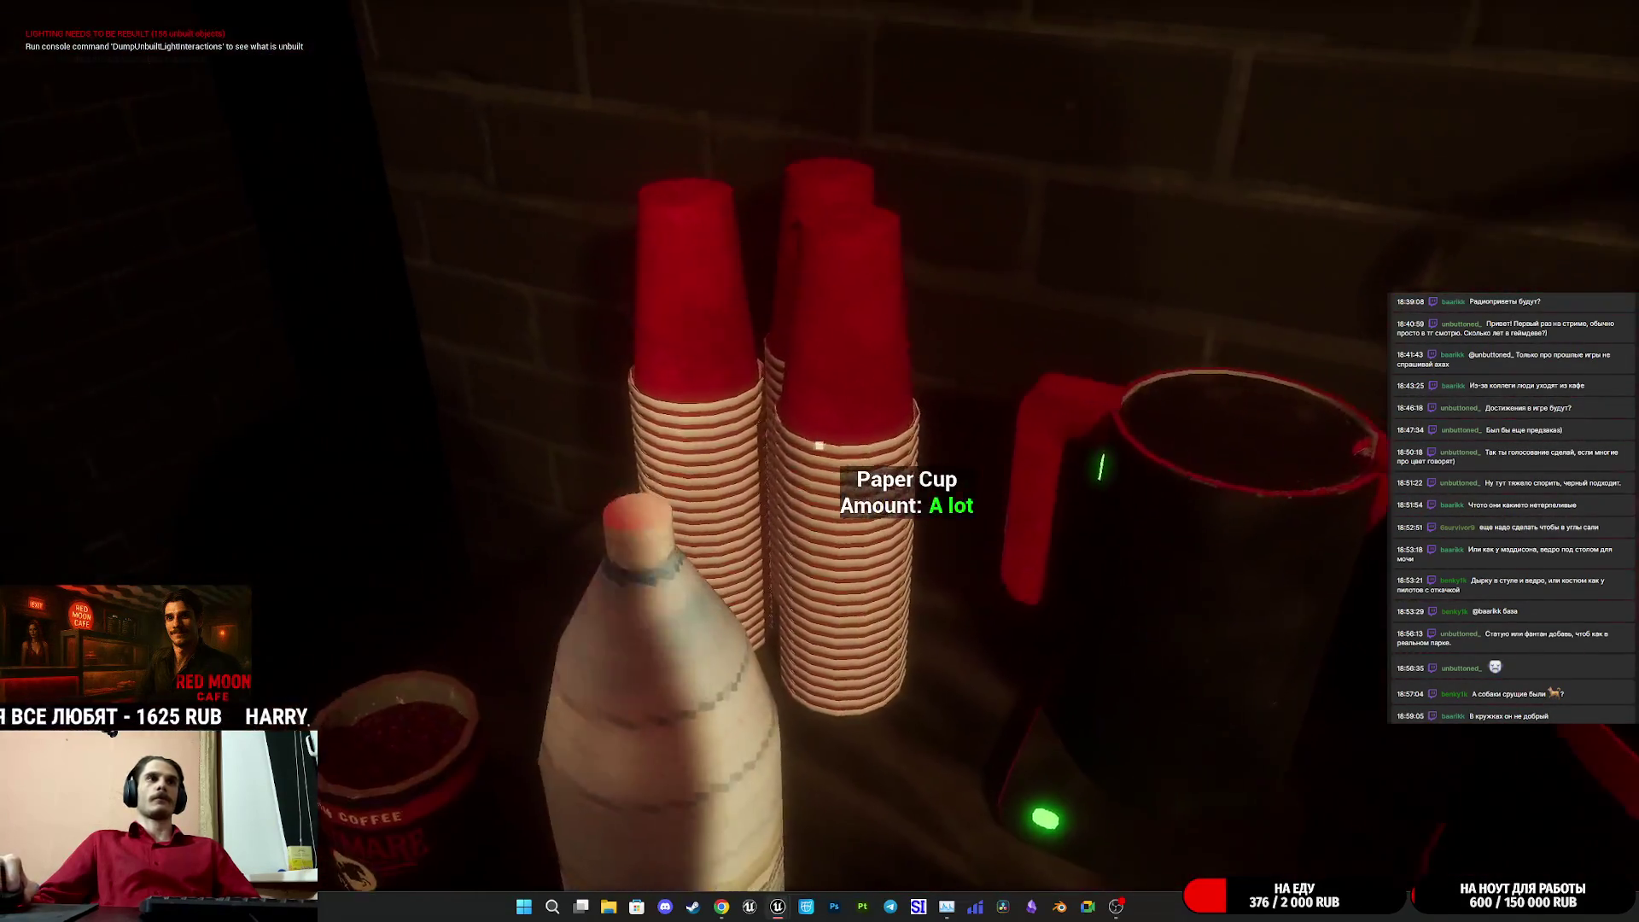
- Take a fresh paper cup, set the Nightmare cacao box down and trash the red paper cup
click(819, 445)
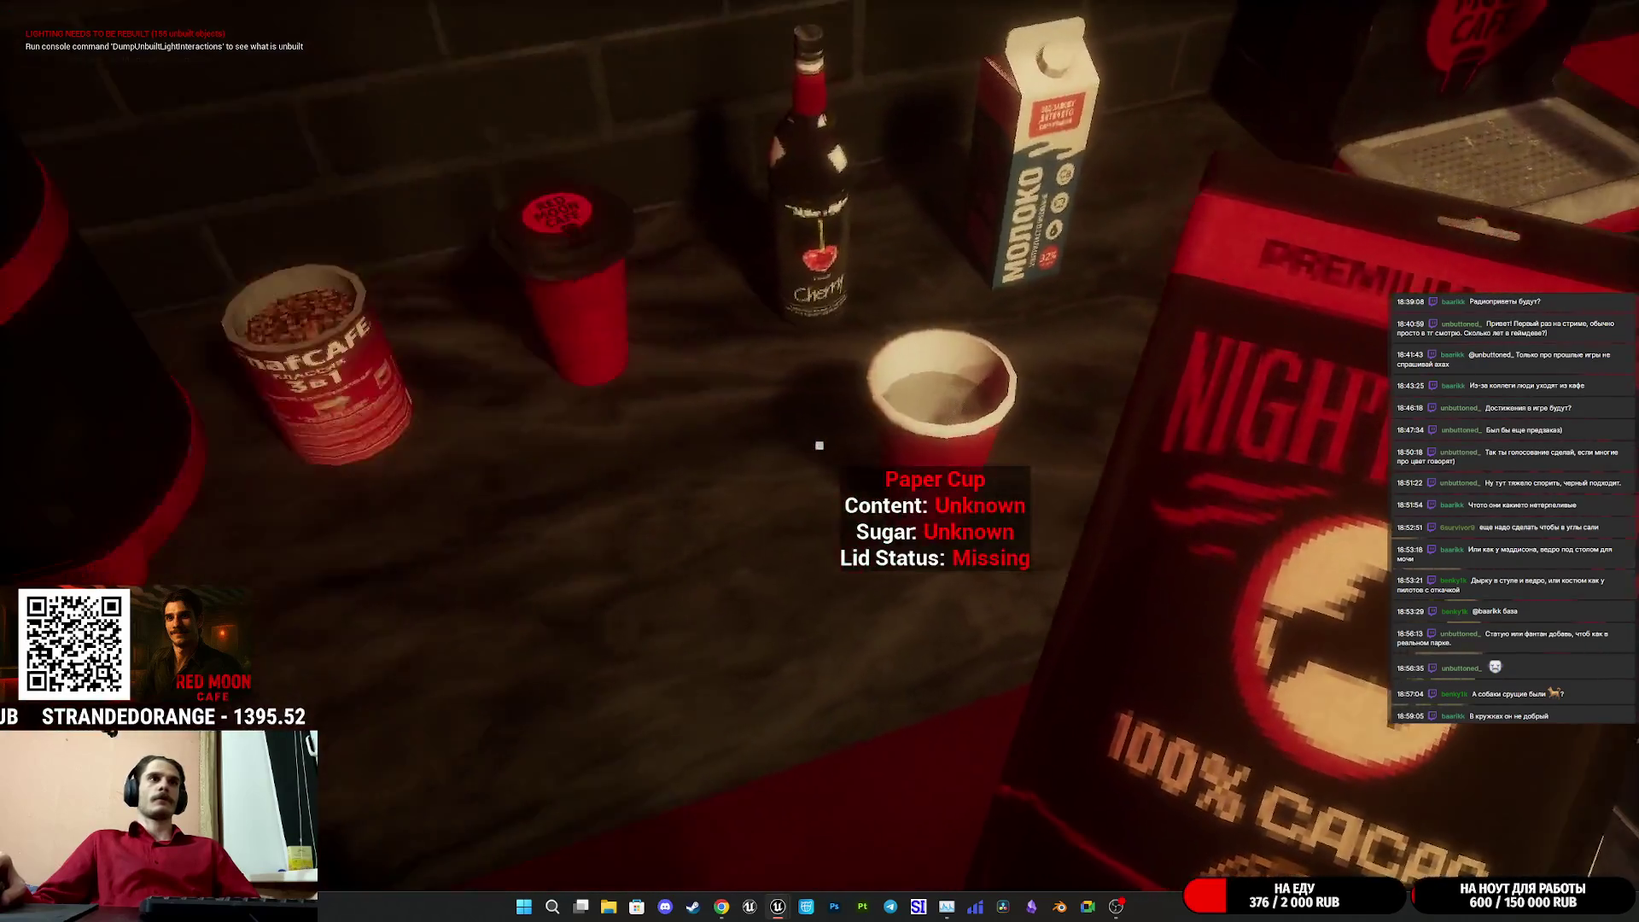
click(819, 445)
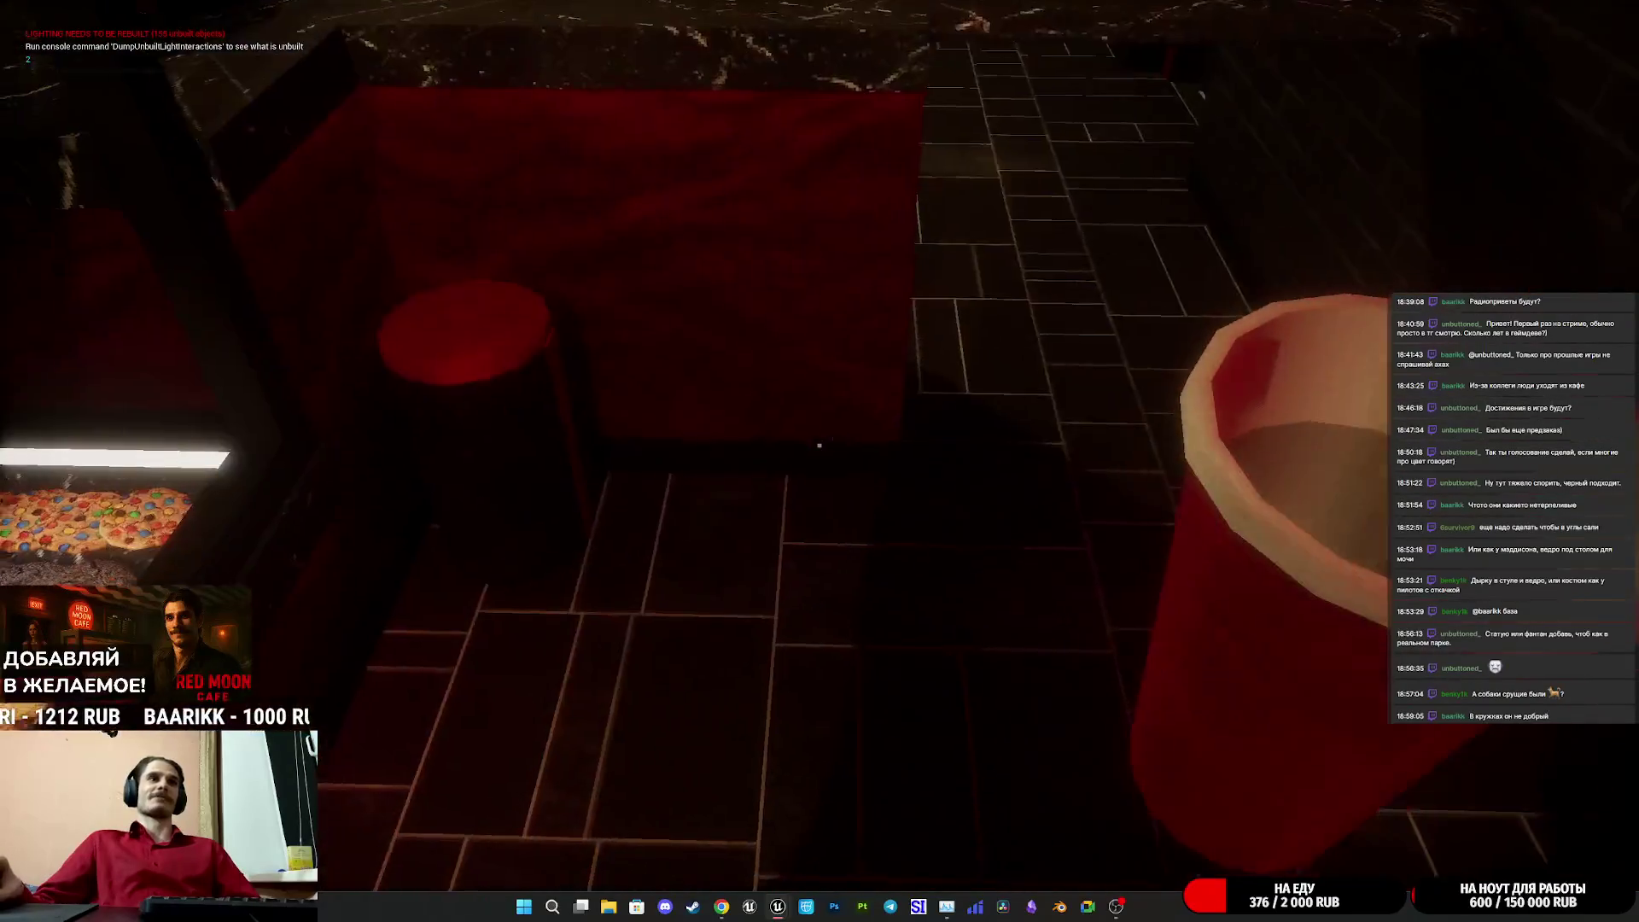
click(818, 445)
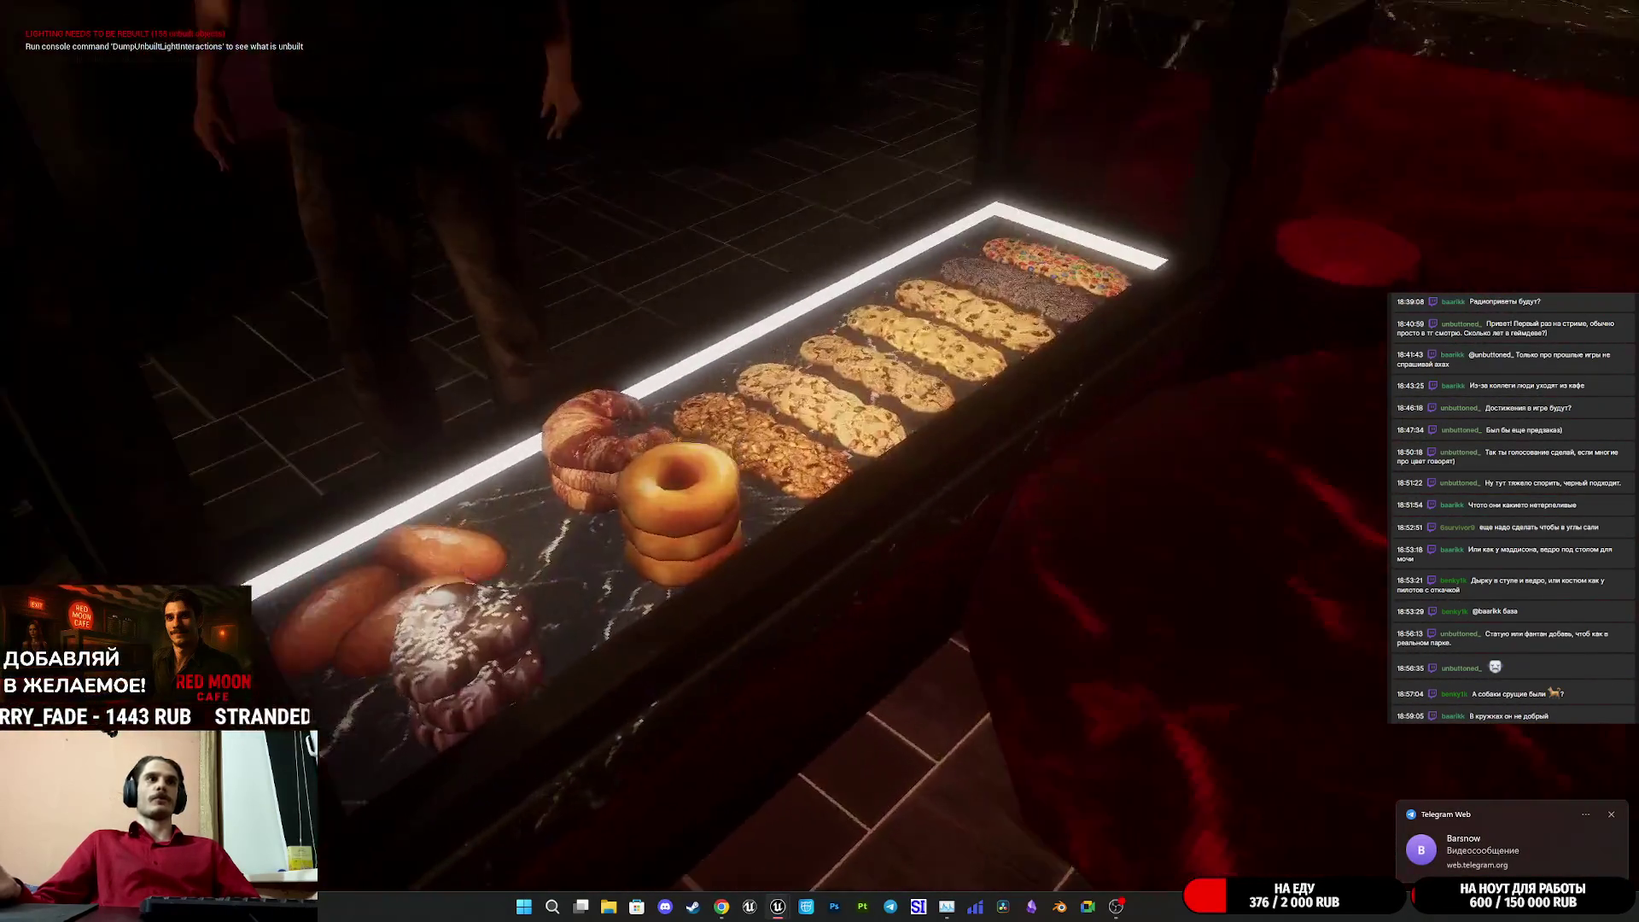
- Walk past the pastry case back to the counter and hand the red cup to the customer
key(w)
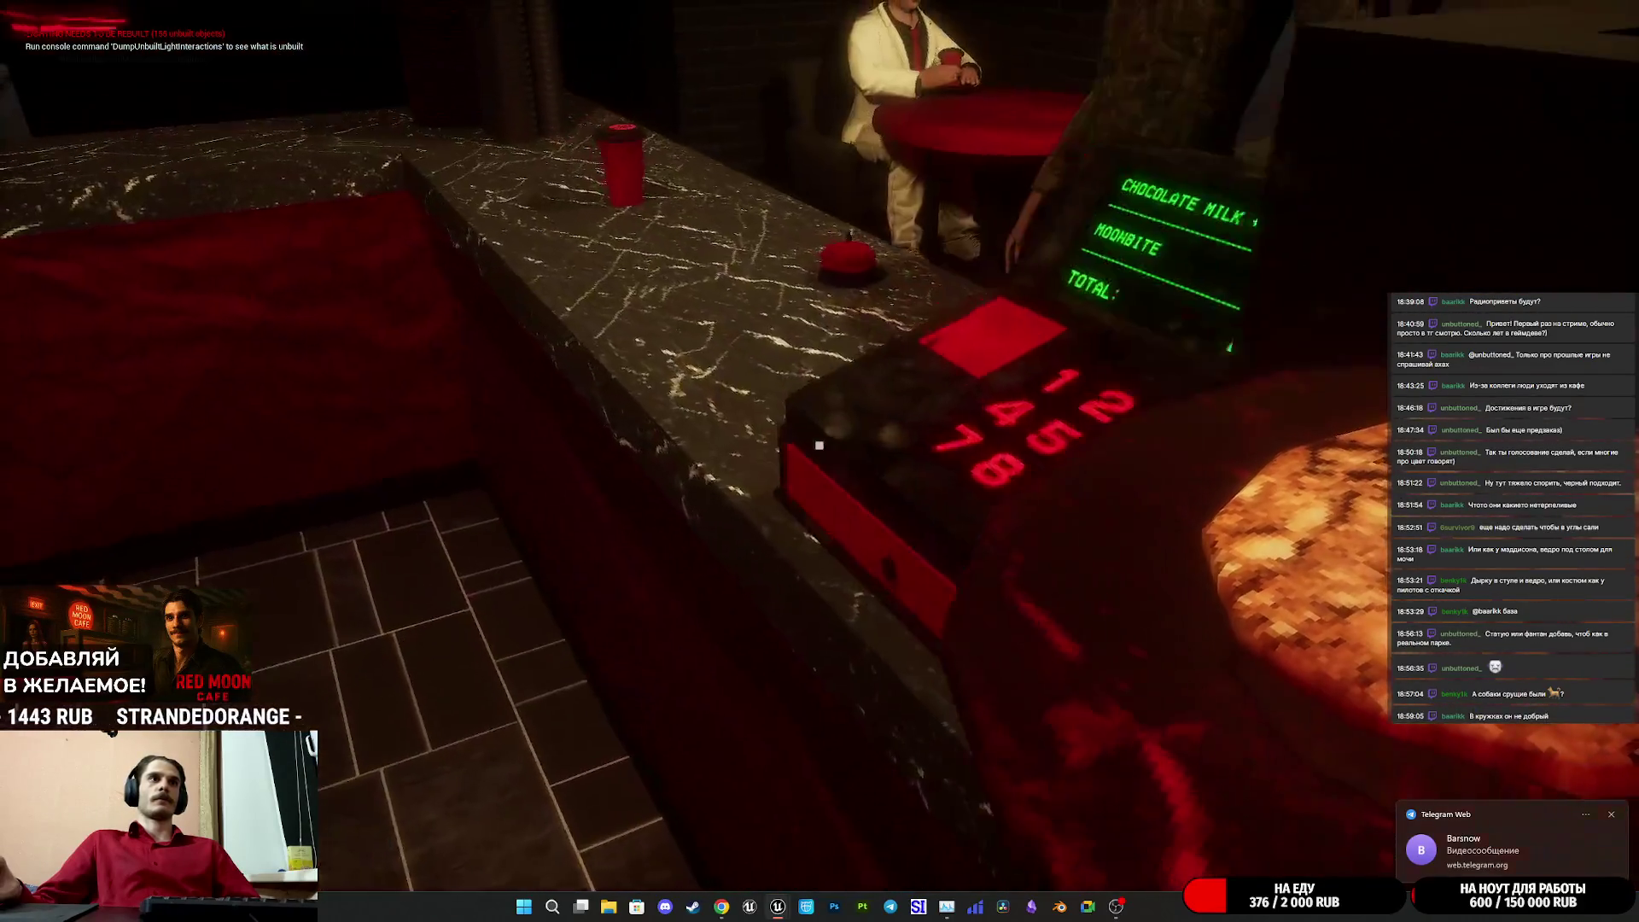
key(w)
key(s)
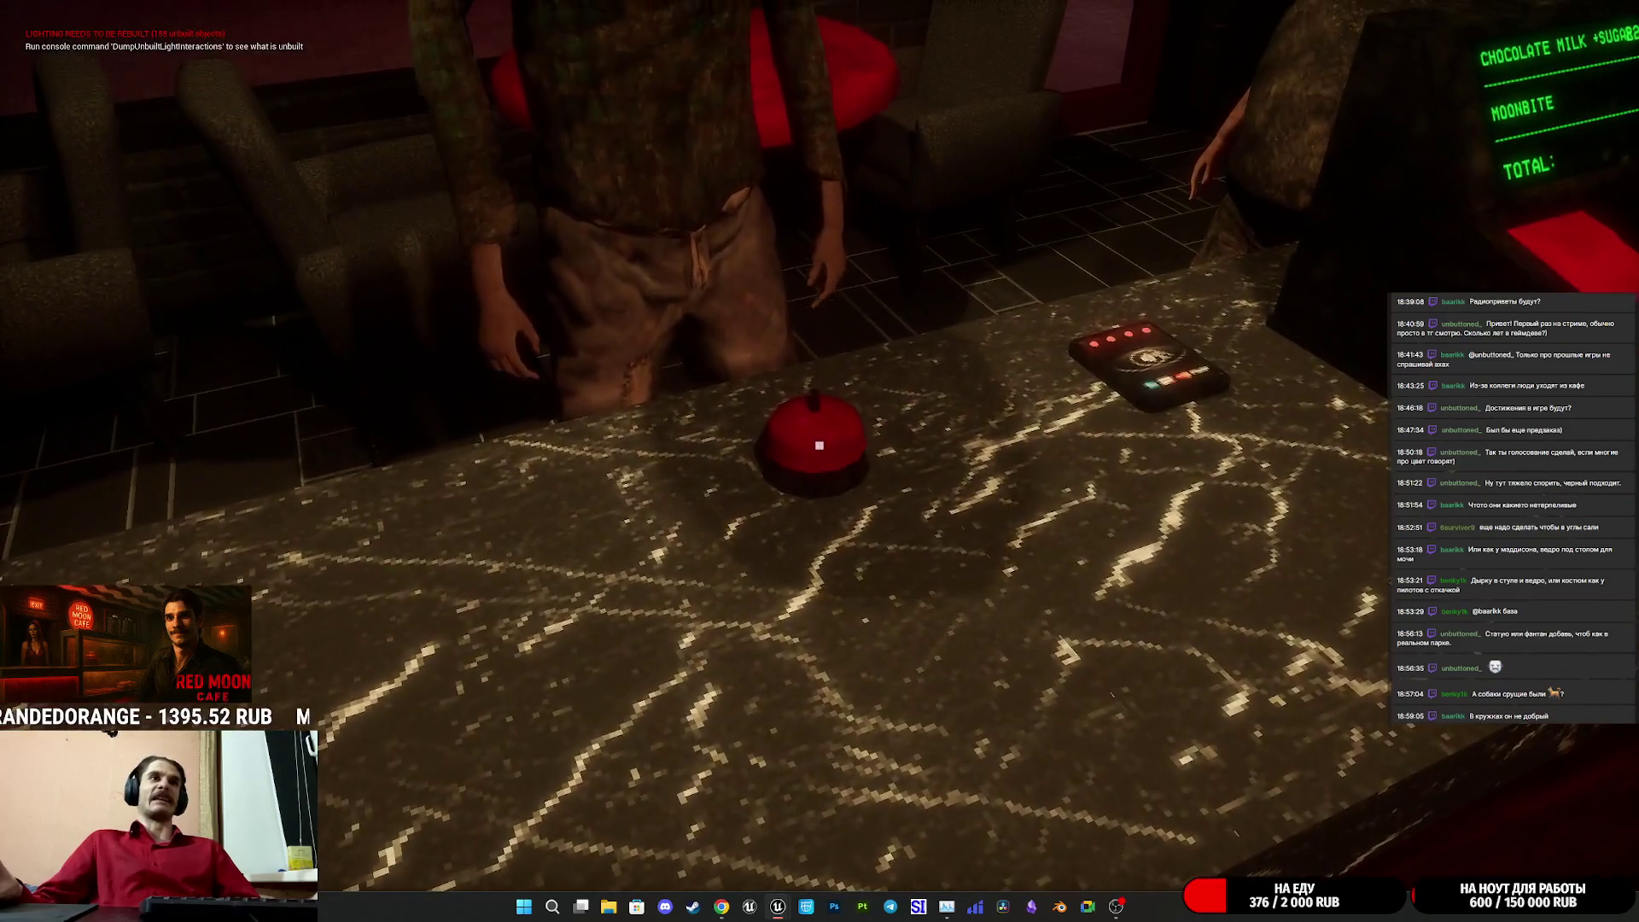
click(820, 445)
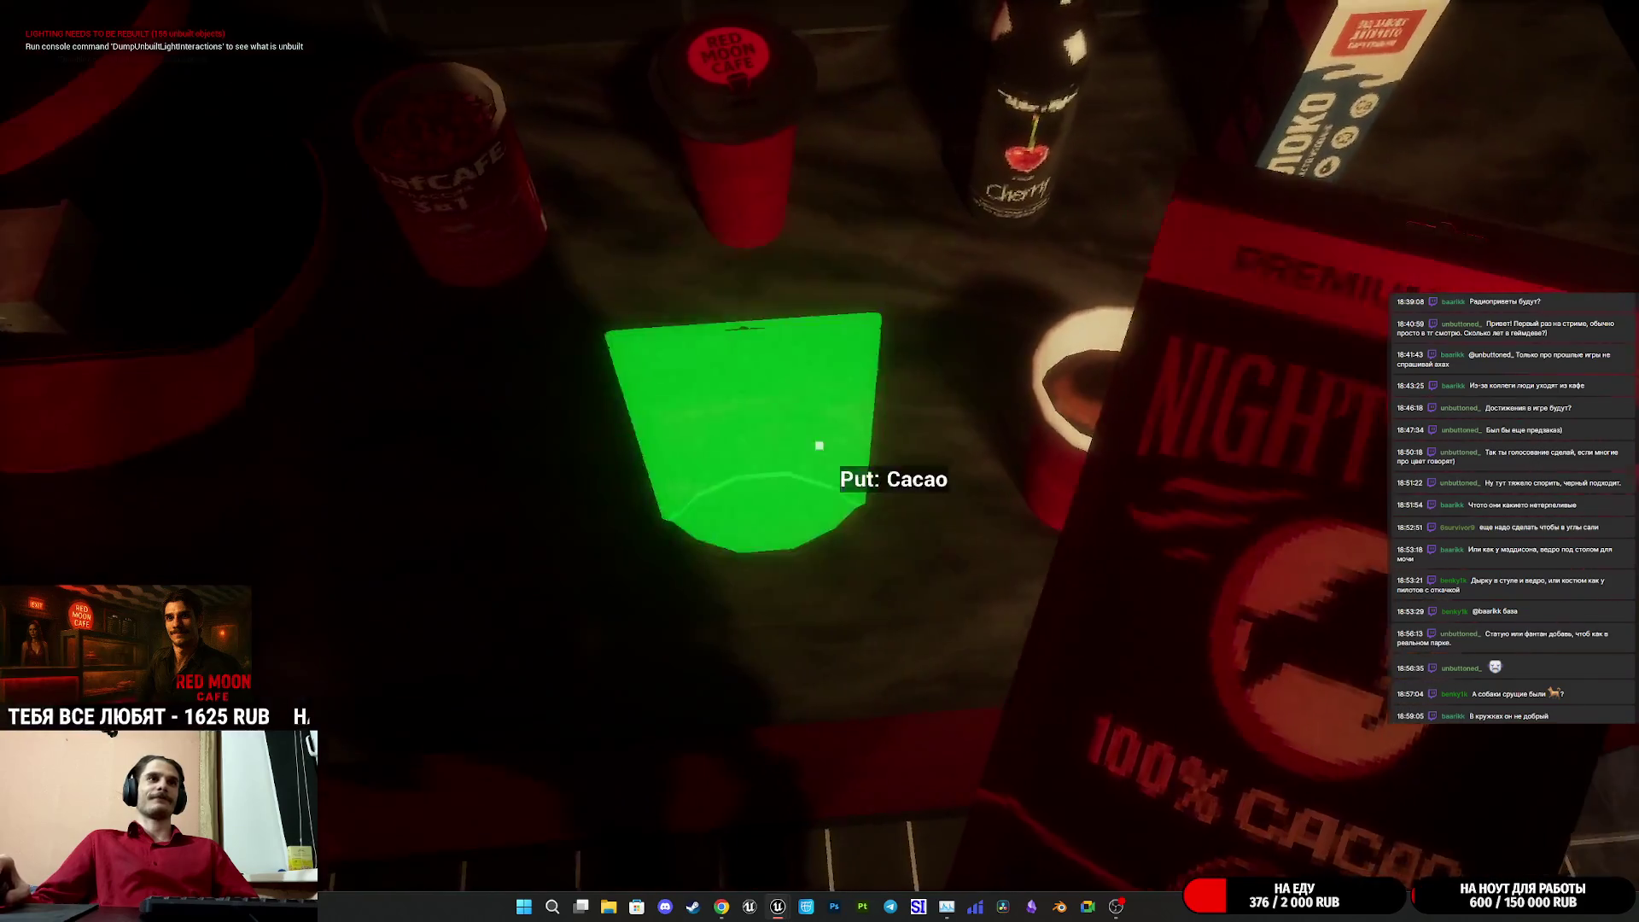
- Pour milk into the hot chocolate, place the Chocolate Milk for serving, and stop the play session
click(820, 444)
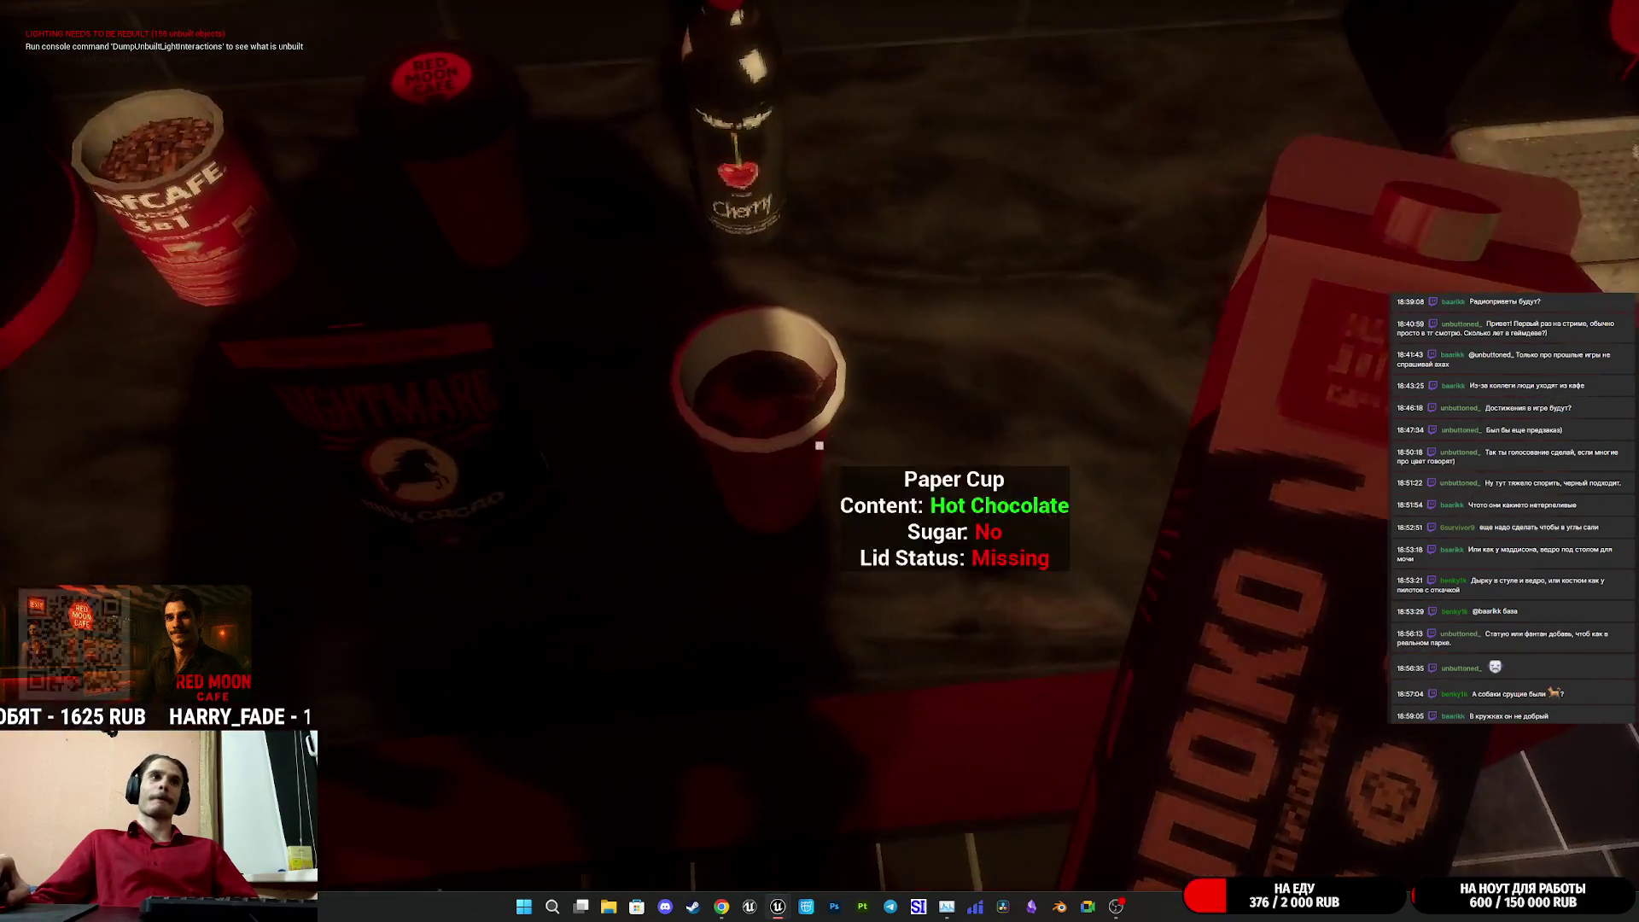
click(820, 445)
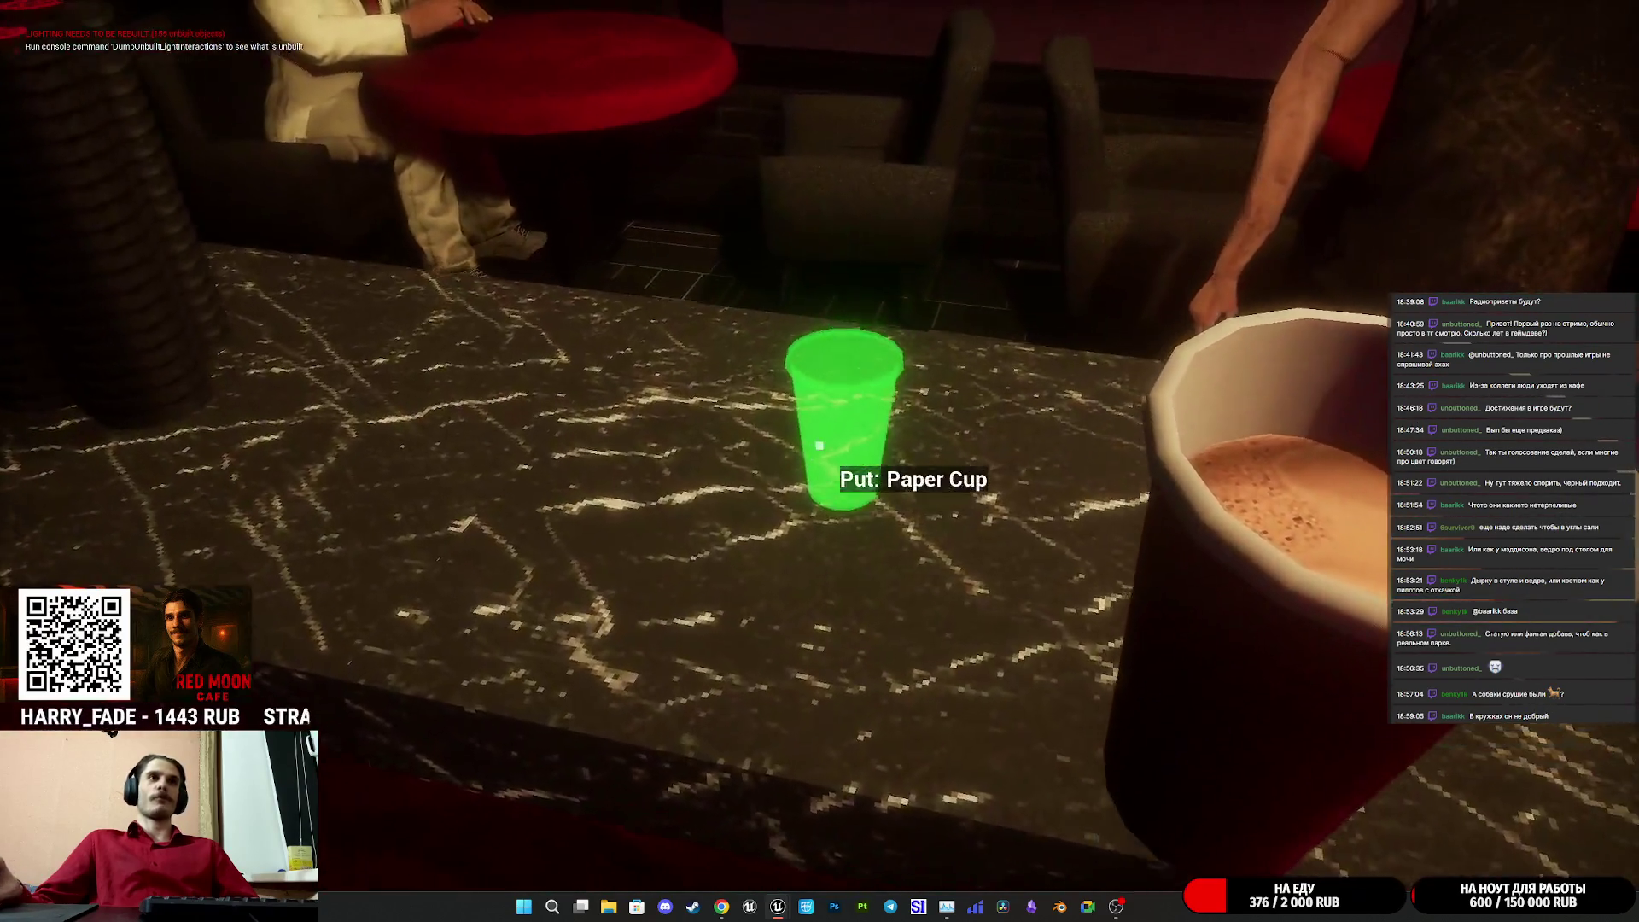
click(820, 445)
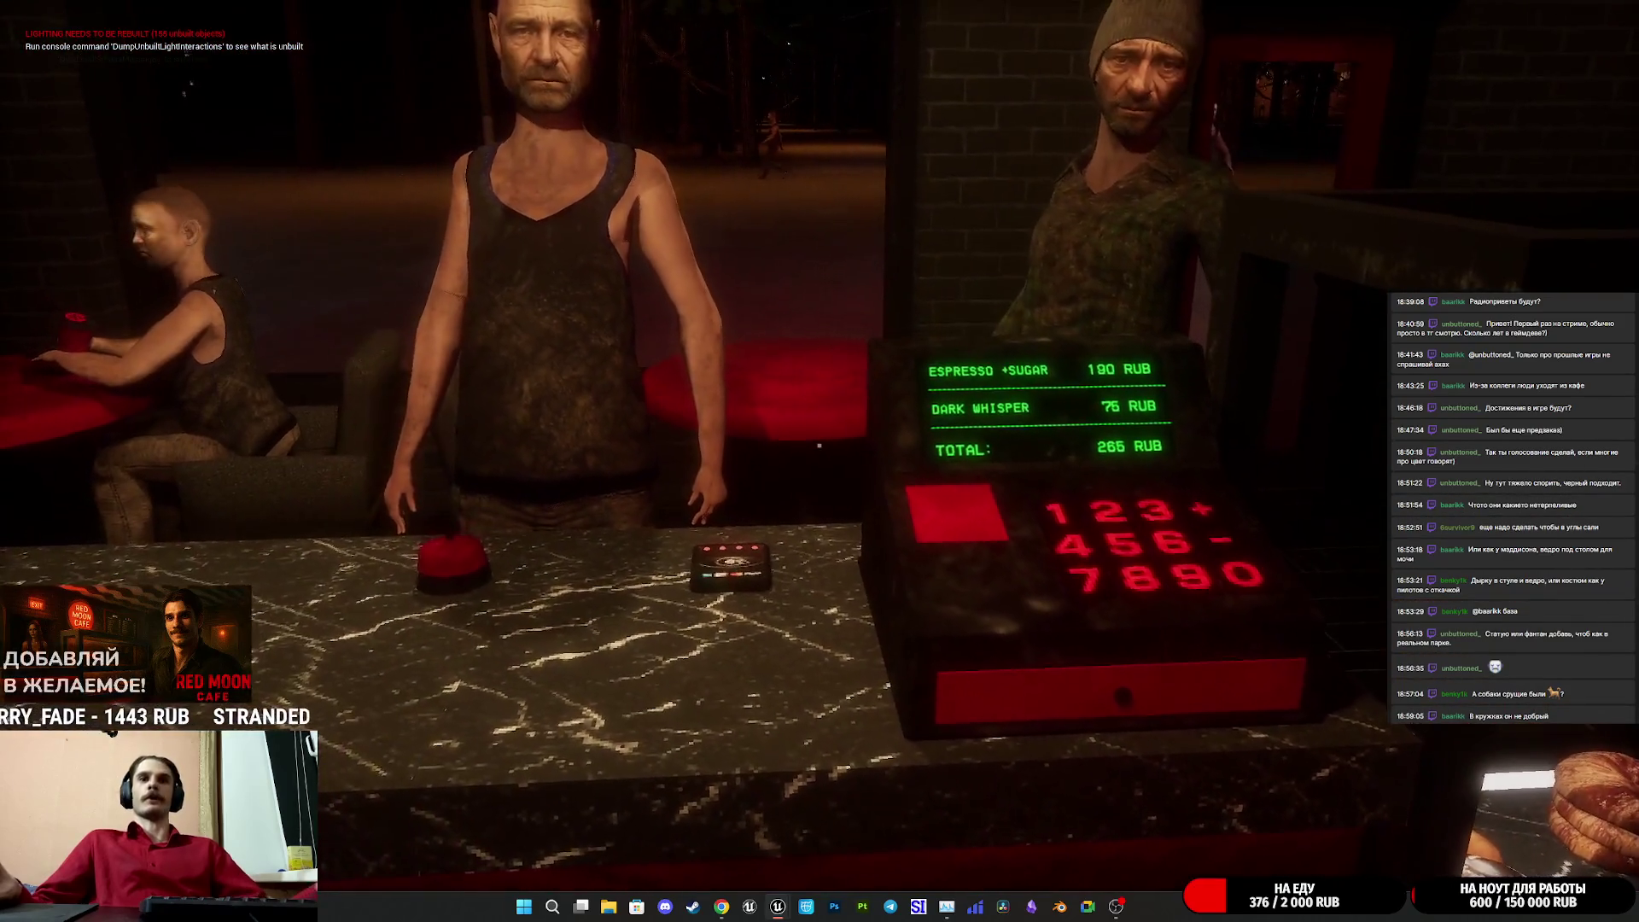
key(Escape)
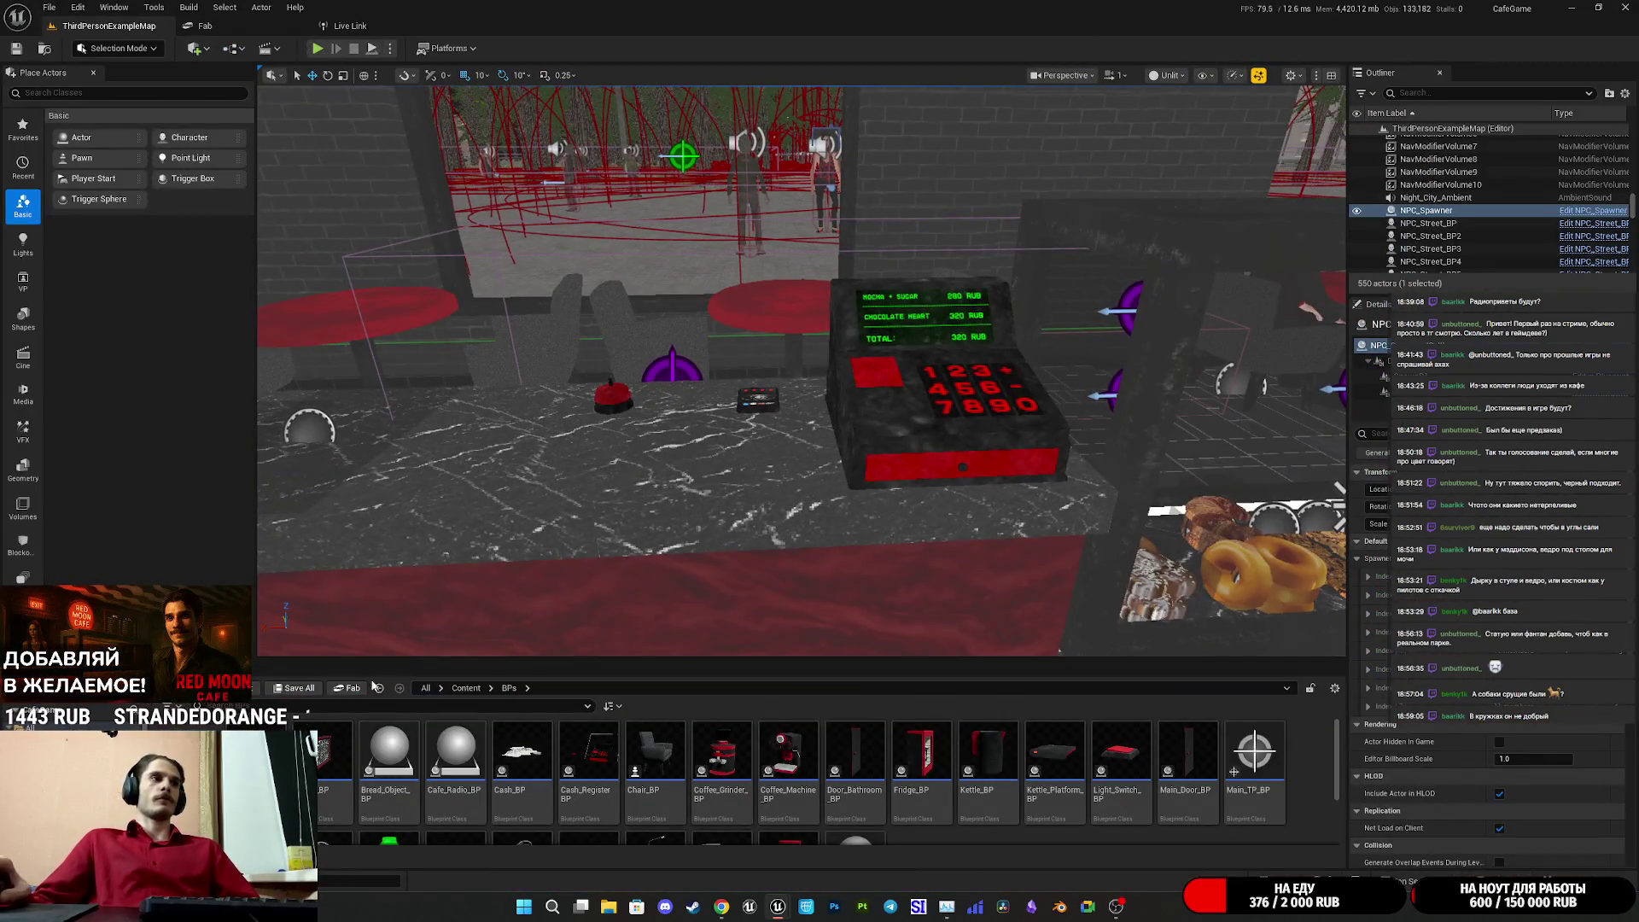
- Select NPC_Street_BP27 and reconnect the upper Branch's False pin to Walk to Delete
key(f)
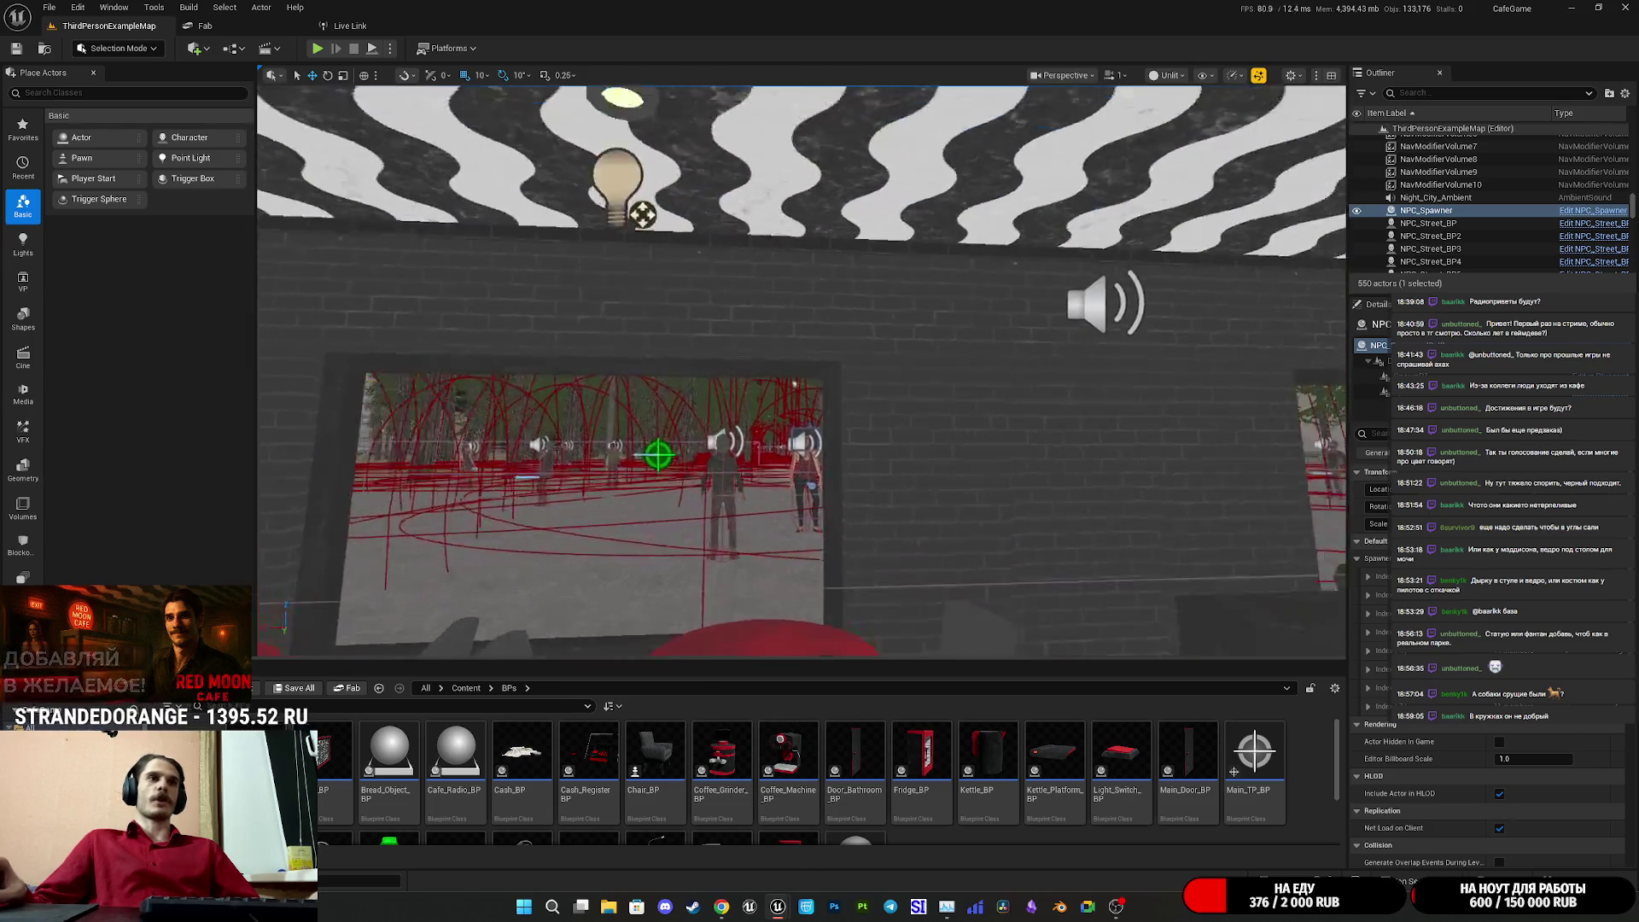
click(952, 448)
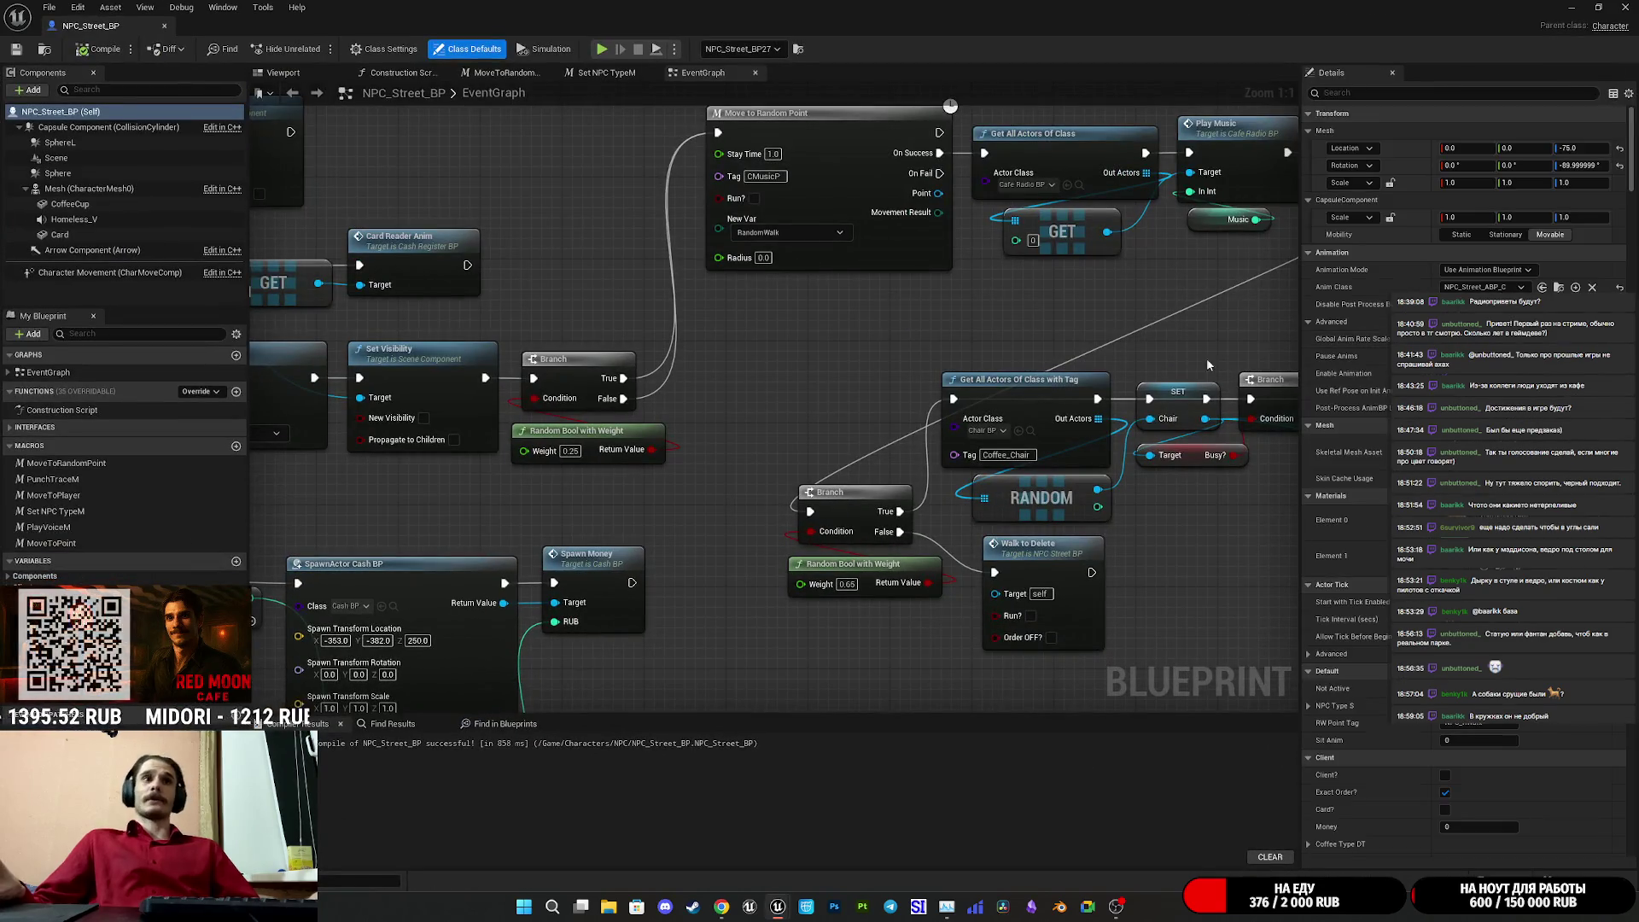
drag(869, 351, 828, 386)
alt+click(590, 430)
mouse_move(590, 430)
mouse_down()
mouse_move(897, 516)
mouse_move(961, 604)
mouse_up()
drag(1160, 592, 1052, 590)
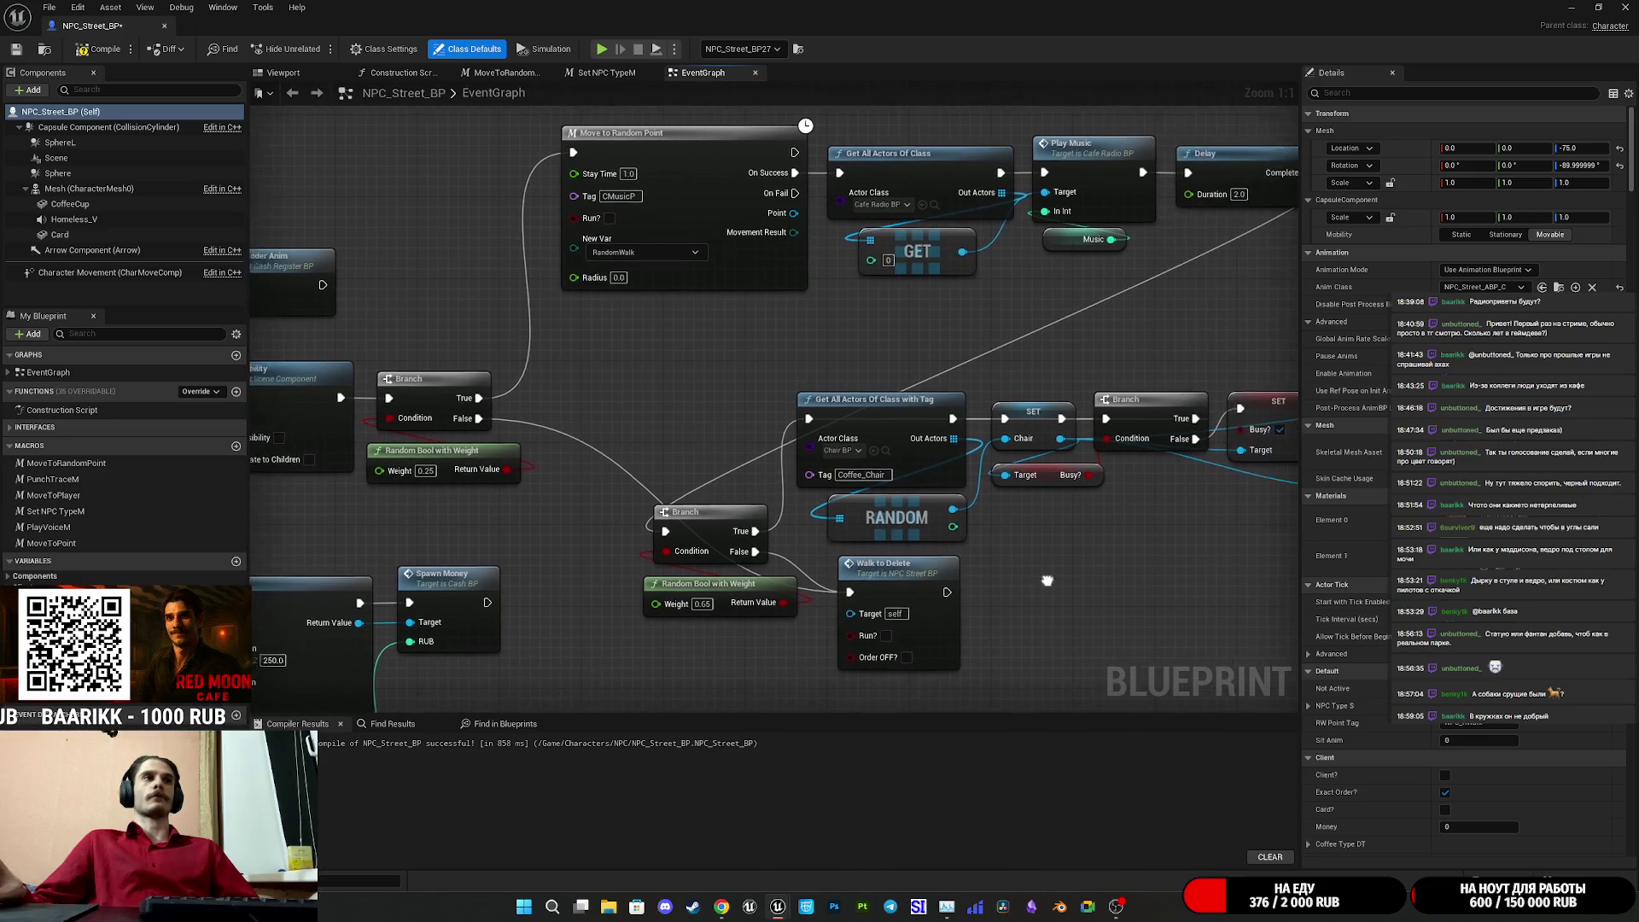
drag(1000, 355, 1013, 373)
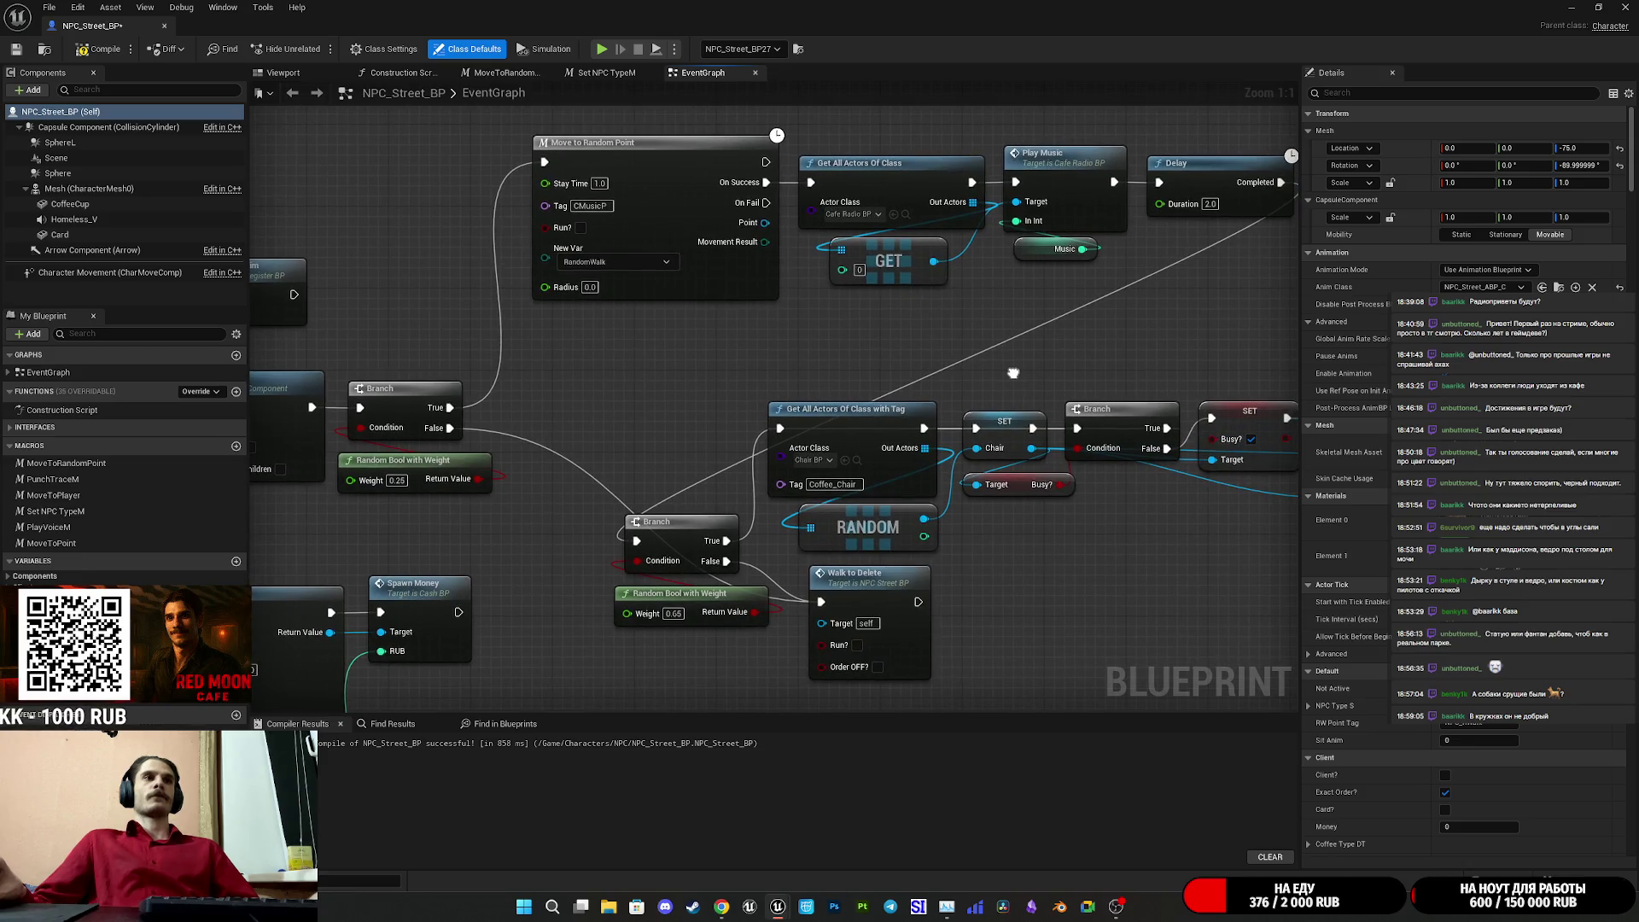
mouse_move(769, 356)
mouse_down()
mouse_move(662, 367)
mouse_move(801, 335)
mouse_up()
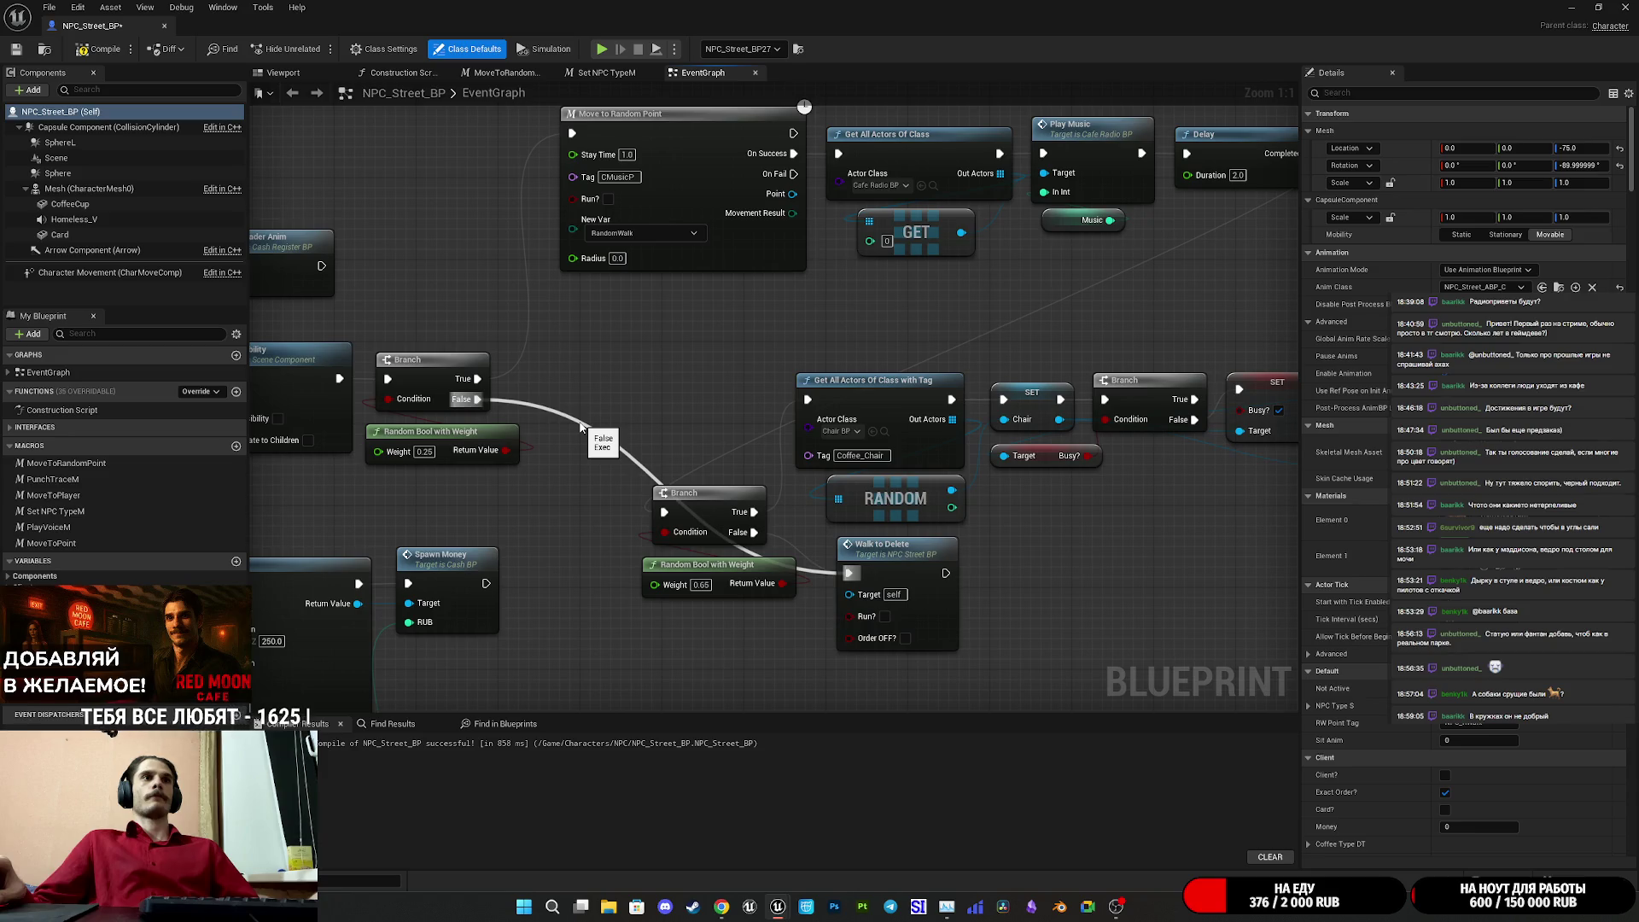
- Rewire Branch False and Delay Completed into Get All Actors Of Class with Tag
alt+click(478, 400)
drag(480, 401, 809, 403)
drag(801, 311, 759, 317)
mouse_move(522, 352)
mouse_down()
mouse_move(610, 343)
mouse_move(511, 472)
mouse_move(495, 458)
mouse_move(503, 401)
mouse_up()
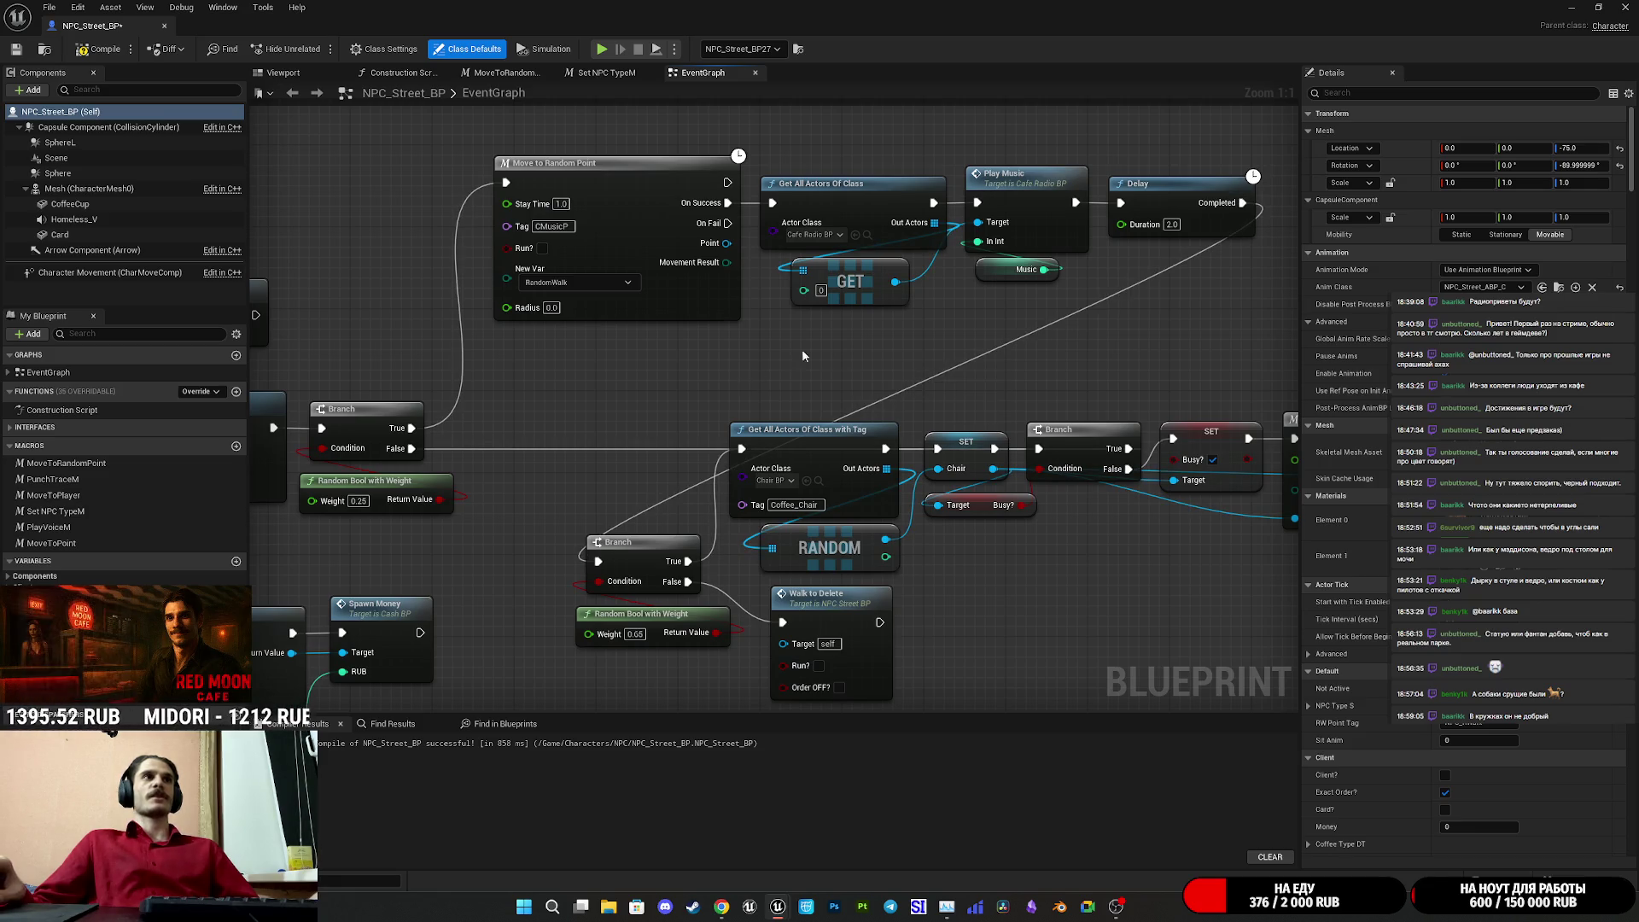
alt+click(1242, 202)
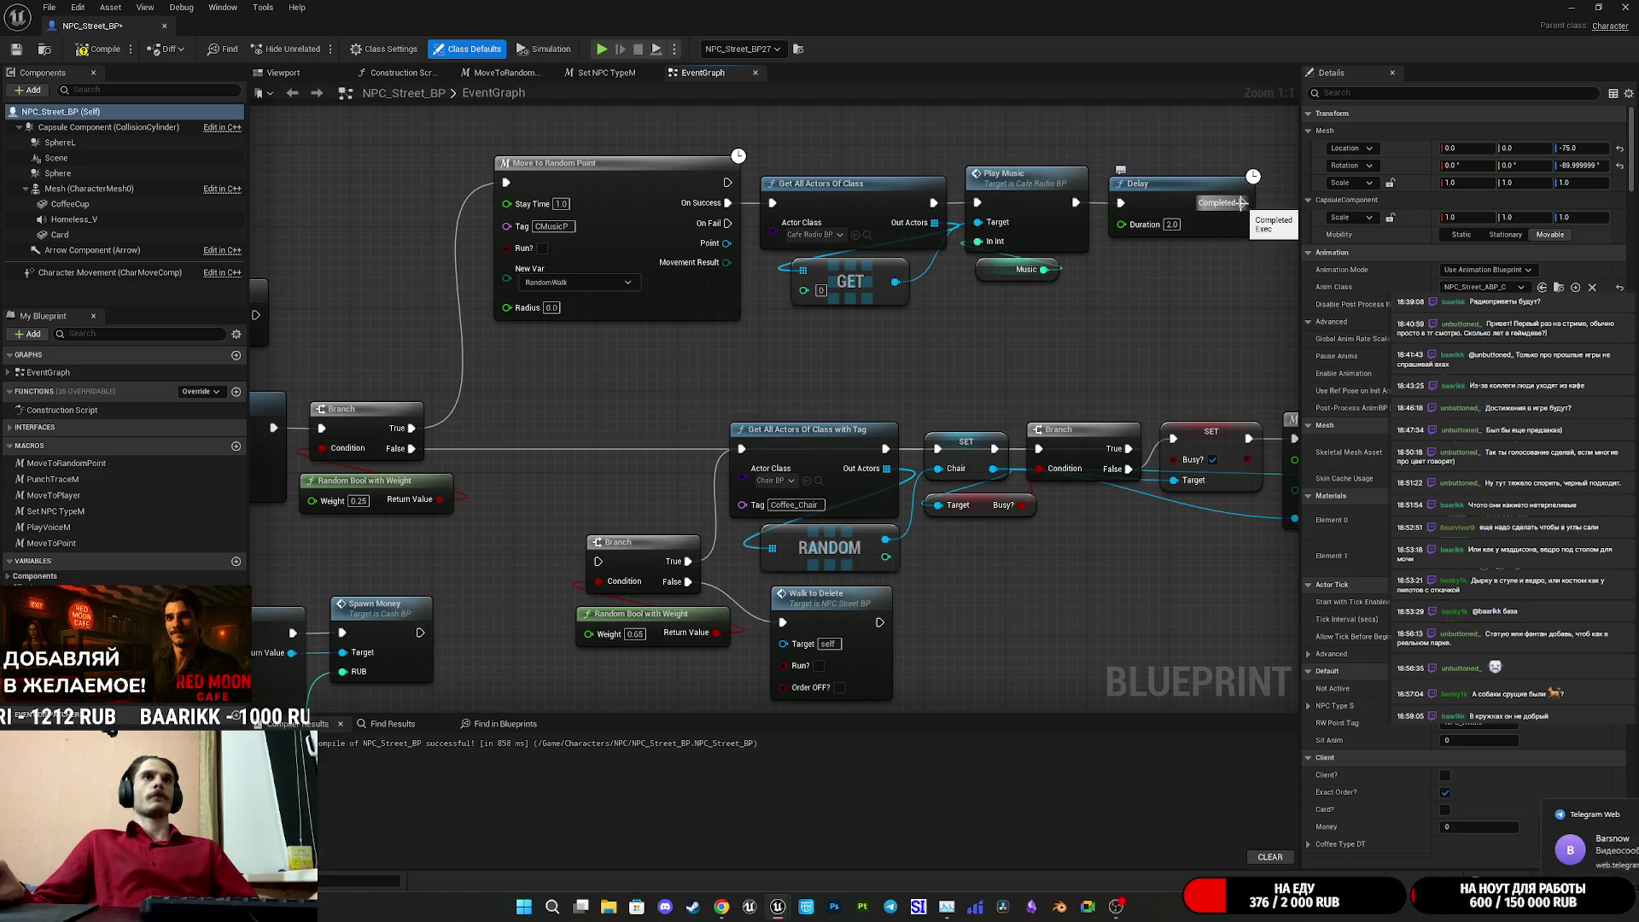
drag(1243, 202, 744, 450)
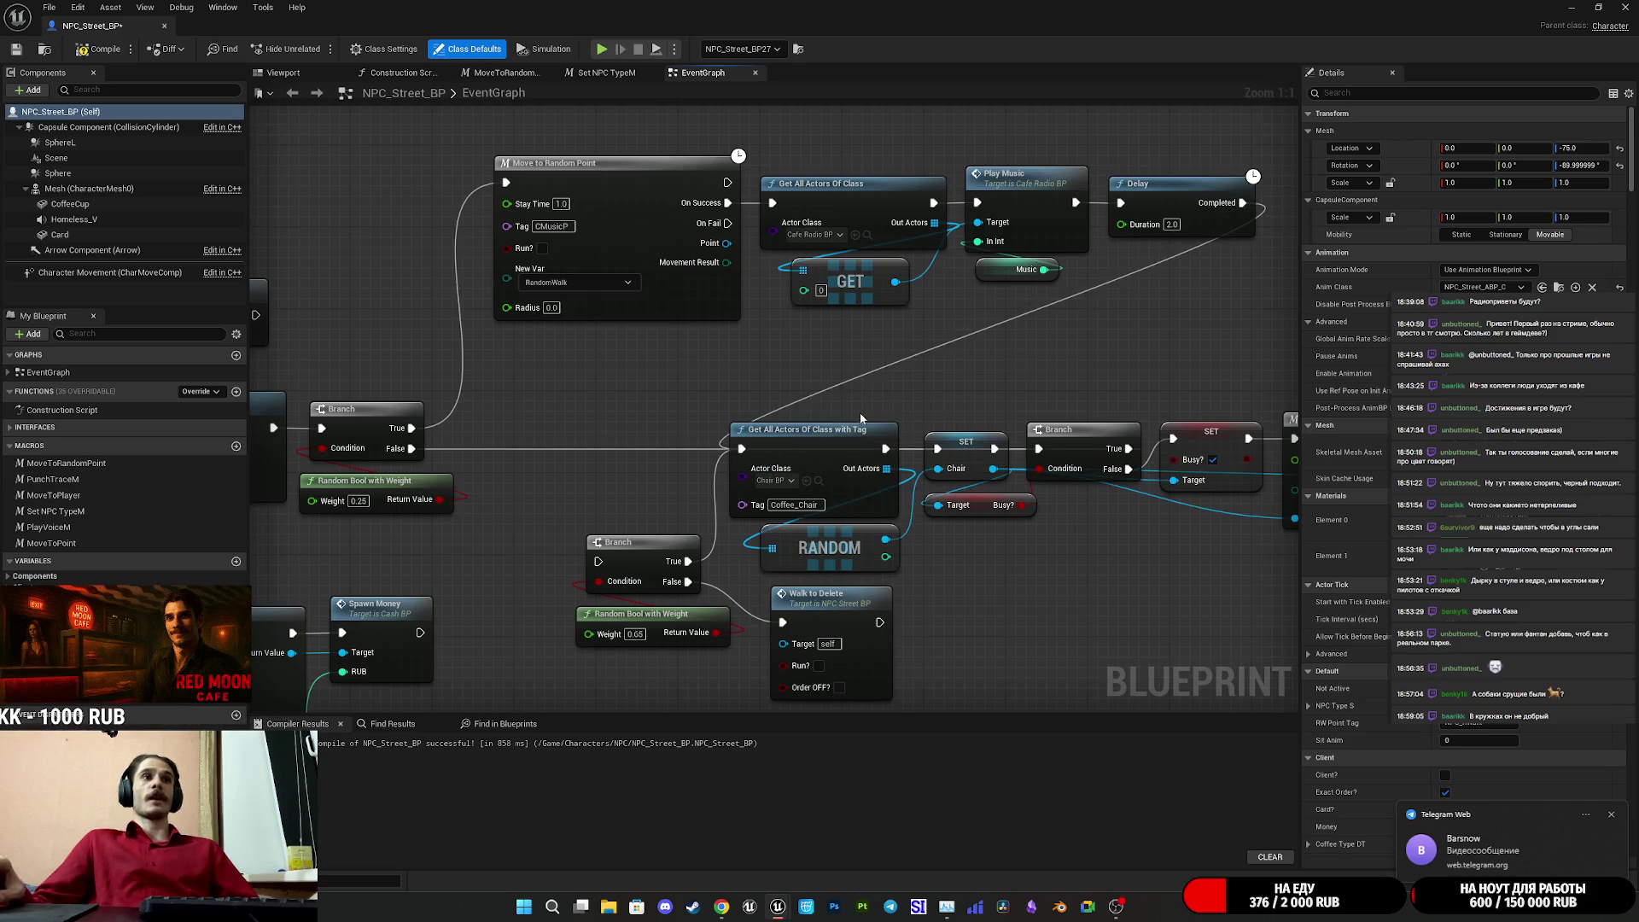
- Route the Branch False output into the lower Branch node, then compile and save the blueprint
drag(1026, 361, 880, 355)
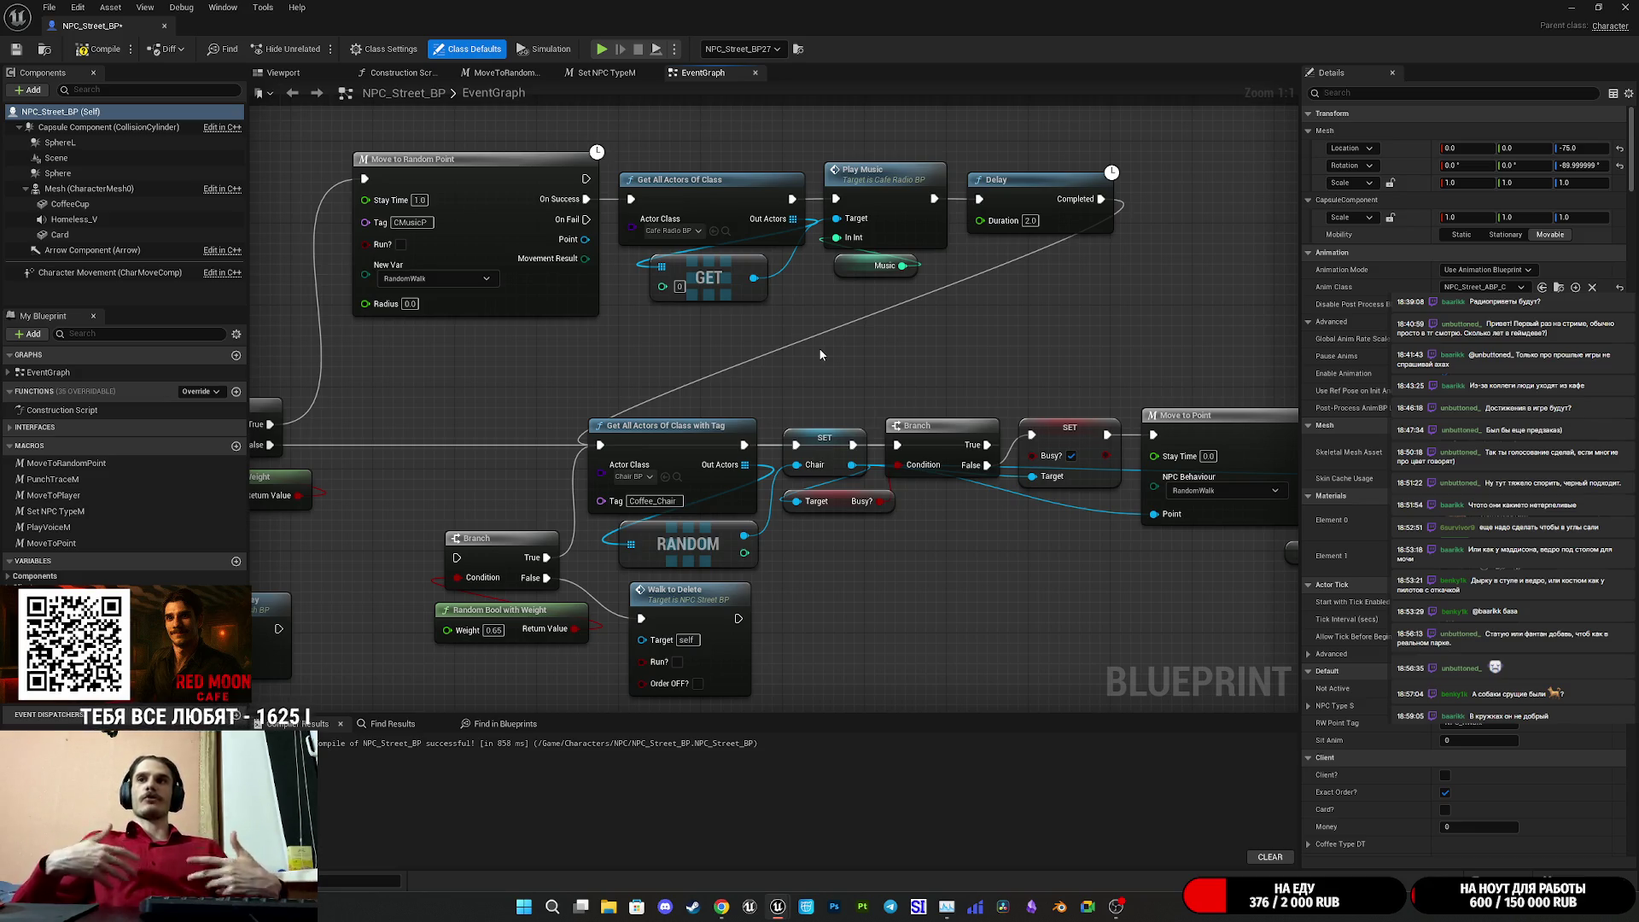
drag(856, 365, 980, 351)
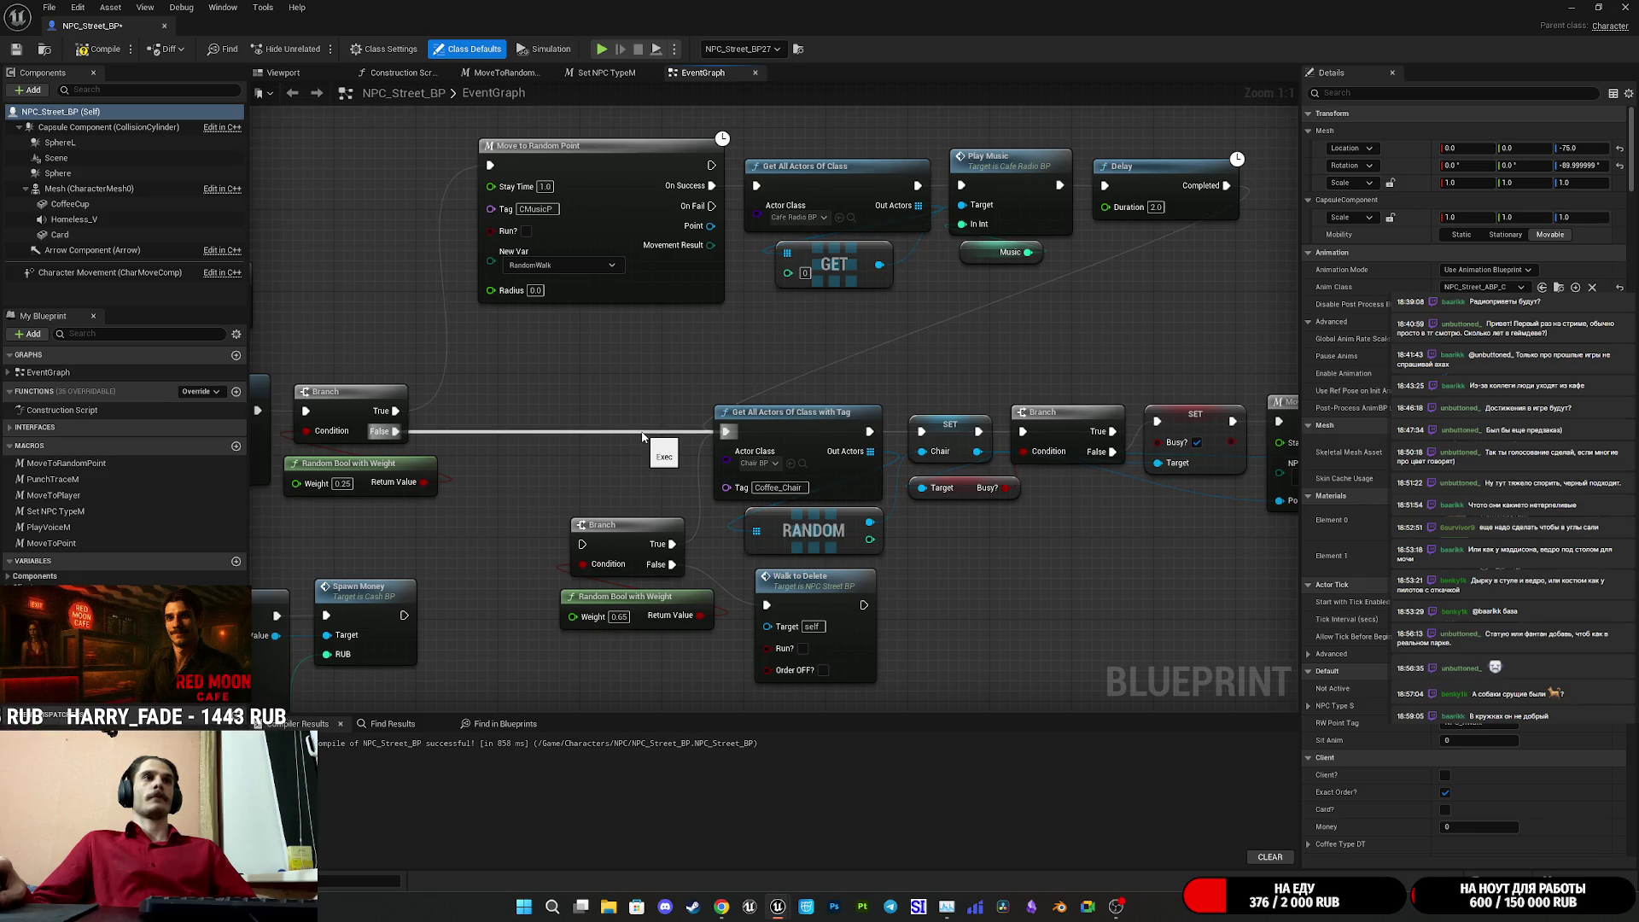
drag(395, 431, 582, 544)
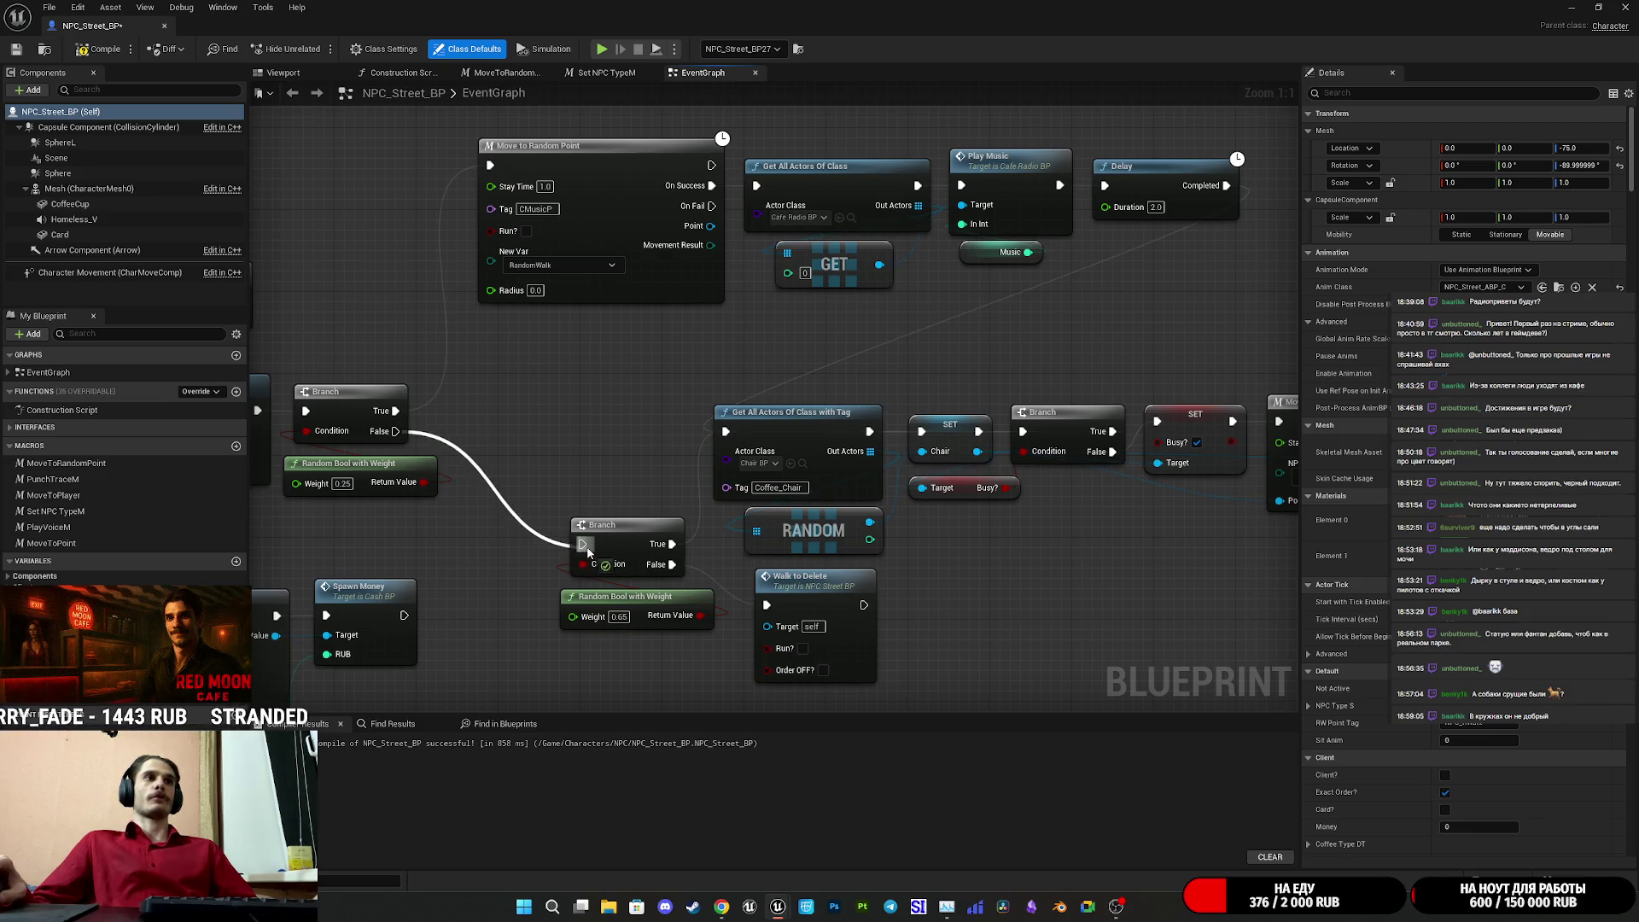
mouse_move(626, 484)
mouse_down()
mouse_move(625, 453)
mouse_move(683, 441)
mouse_move(660, 455)
mouse_up()
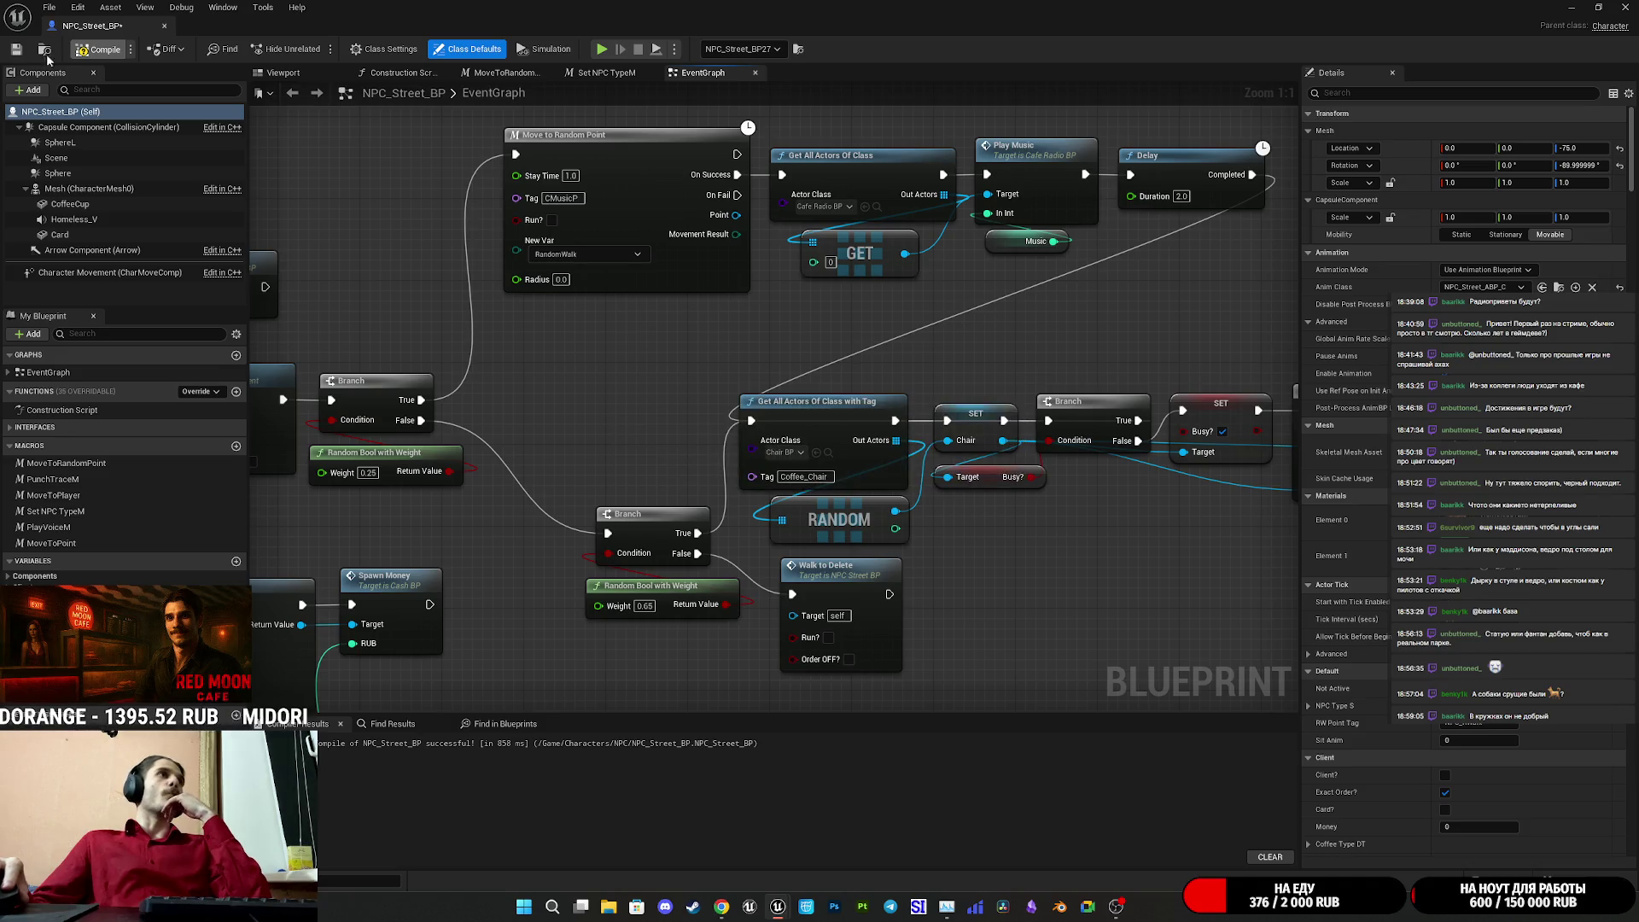
click(98, 49)
drag(489, 273, 571, 320)
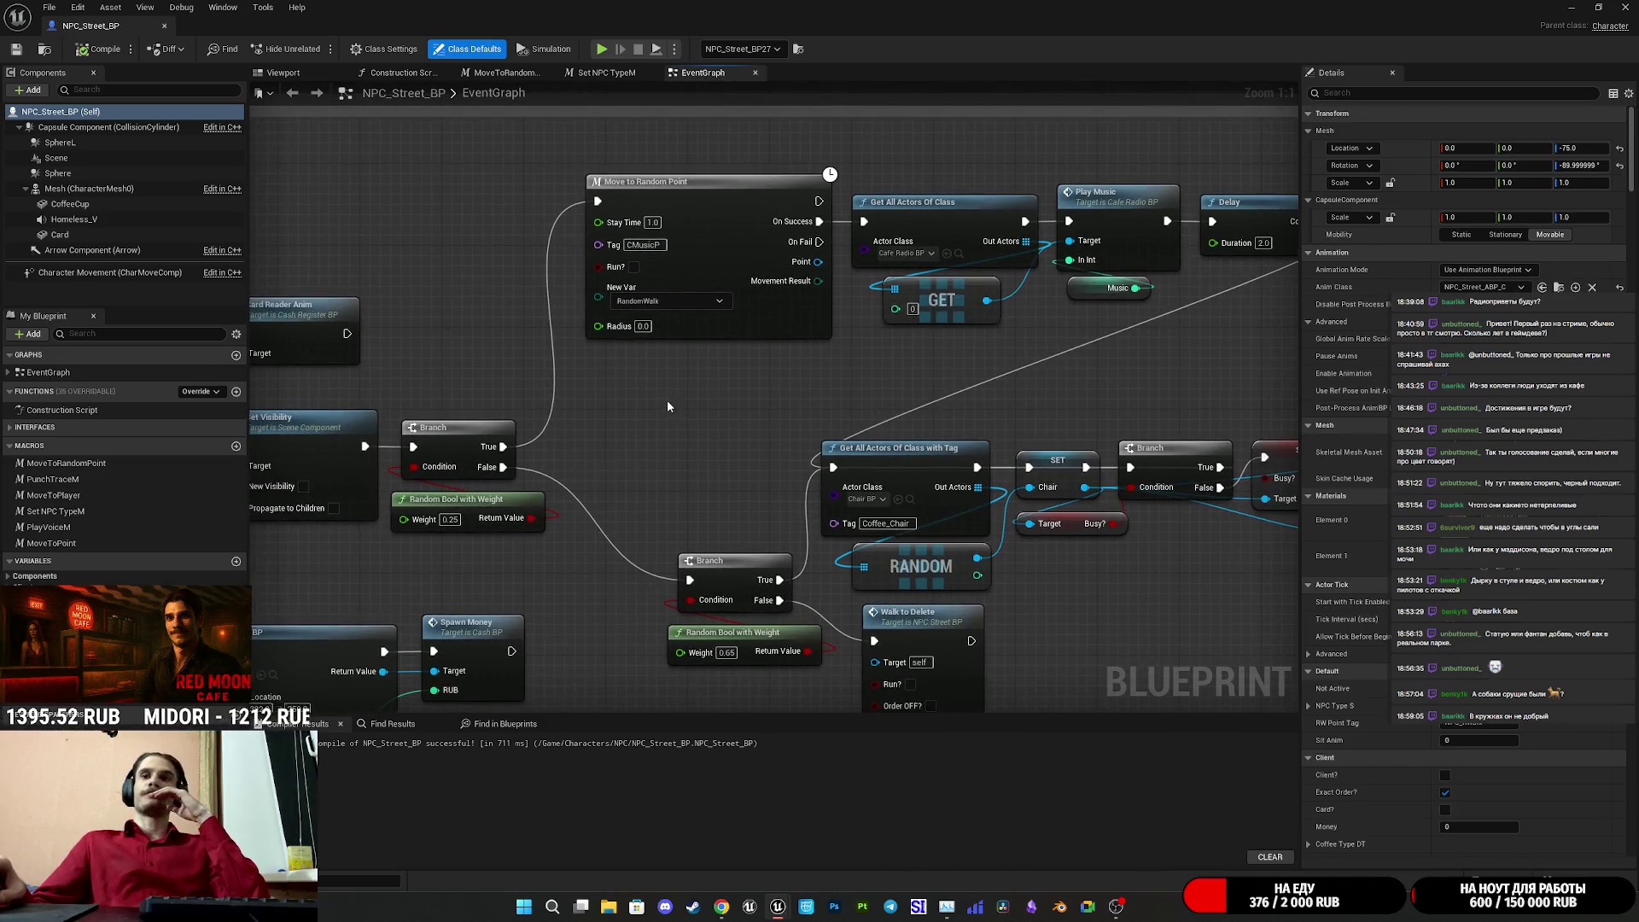
- Bring the Twitch stream manager forward, then switch to the Telegram Web channel tab
click(732, 912)
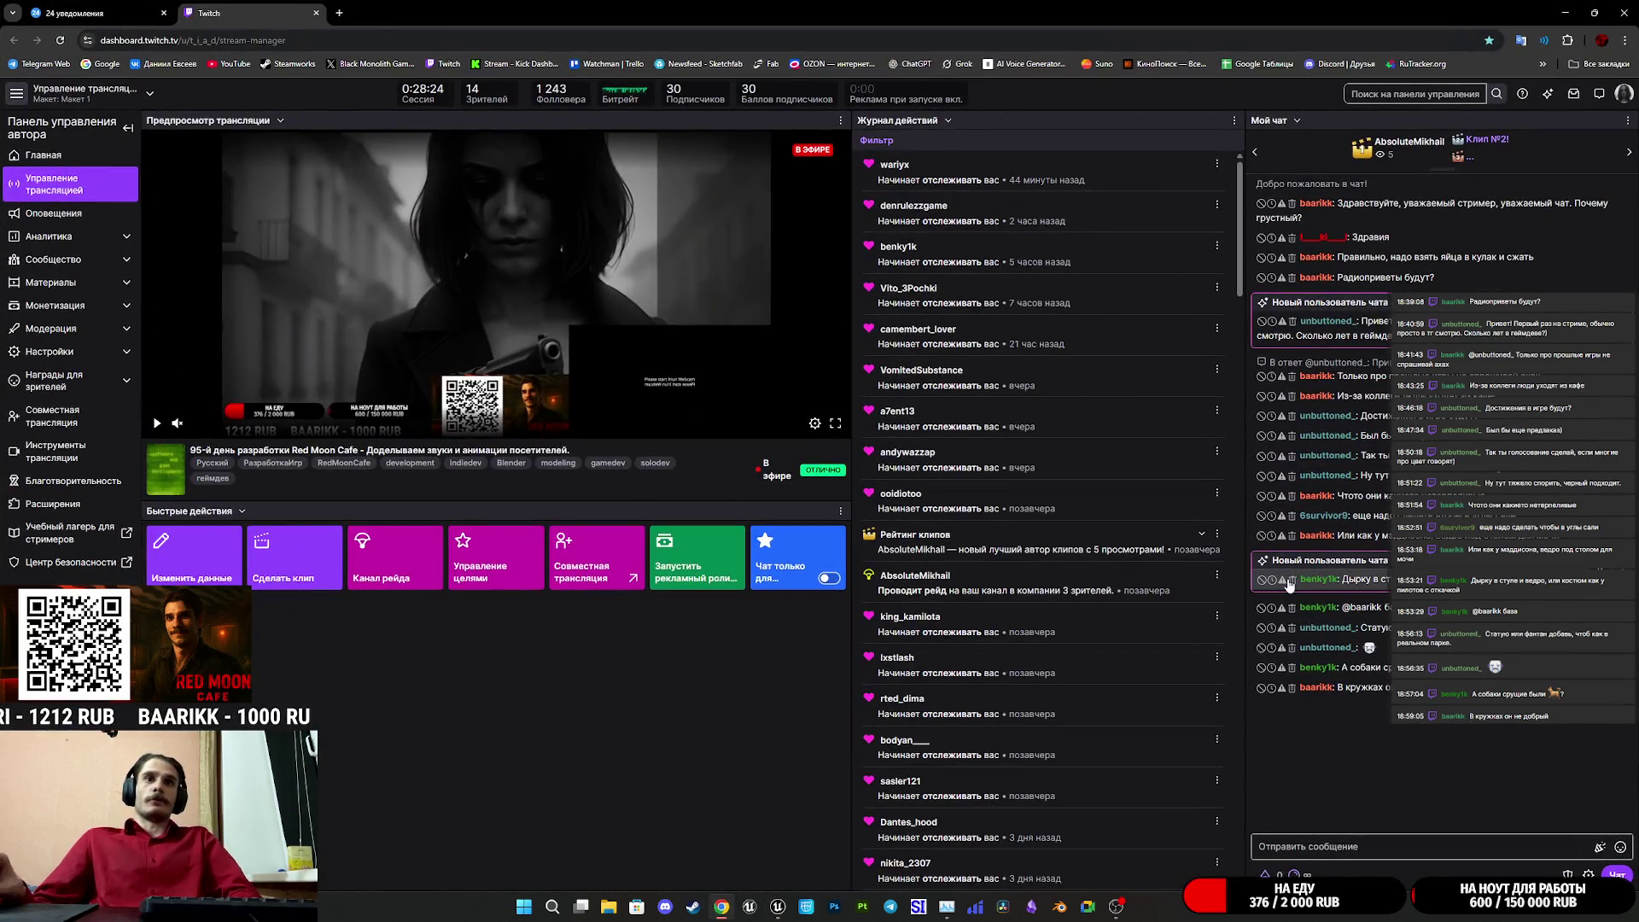
click(94, 13)
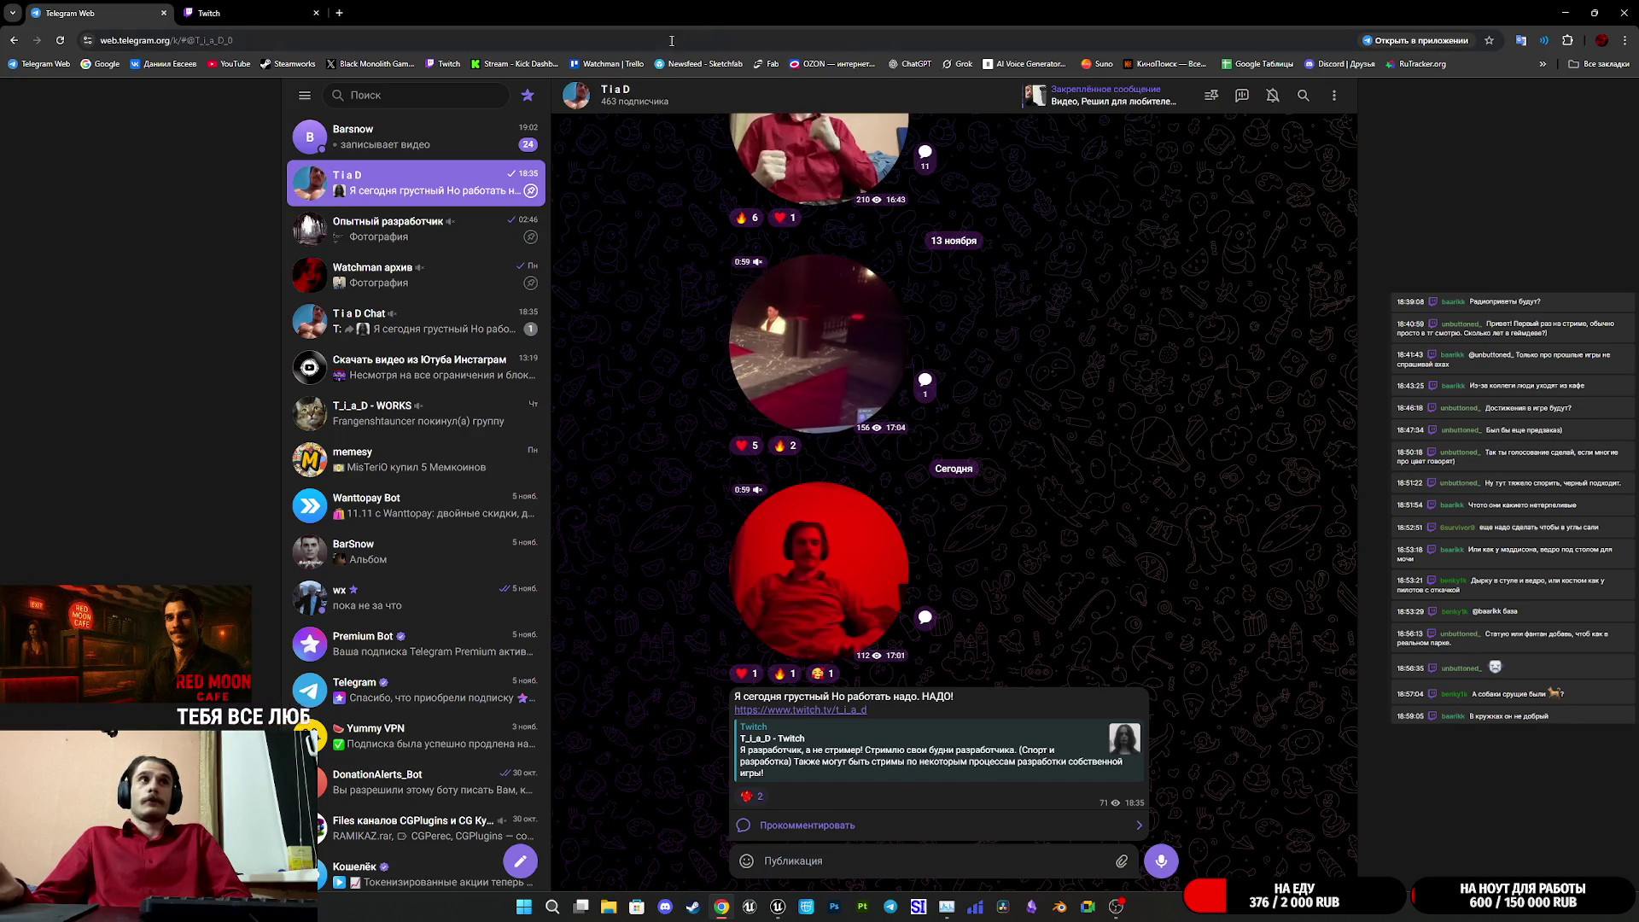
- Watch a contact's new round video messages in Telegram, reopen the channel, then go to Twitch
click(524, 129)
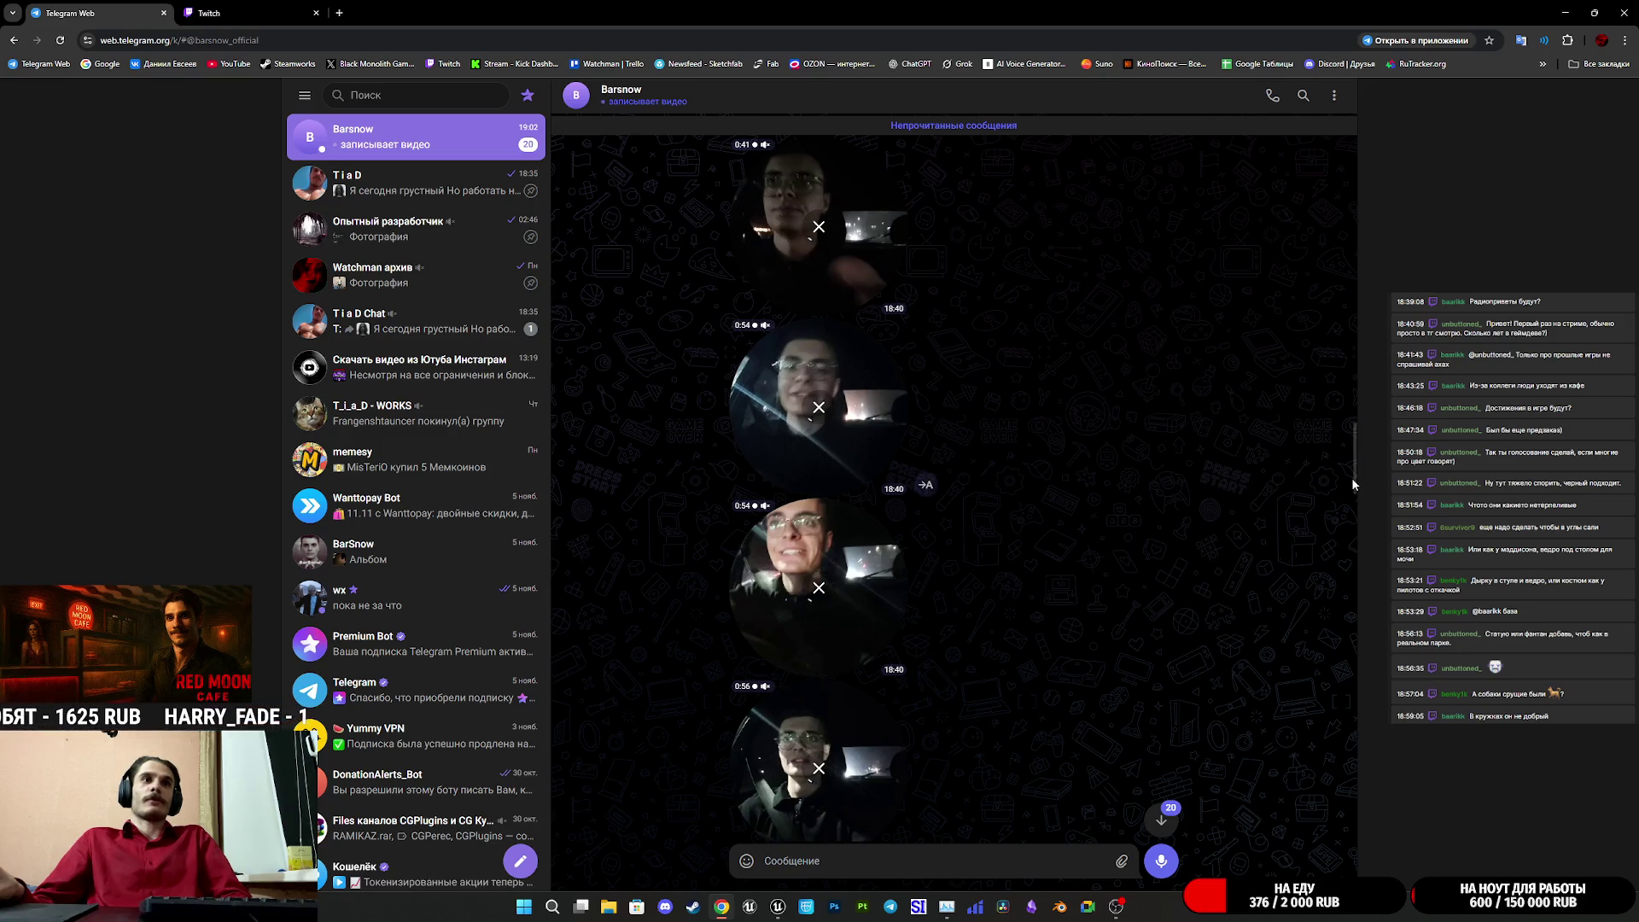
scroll(1354, 500, down, 15)
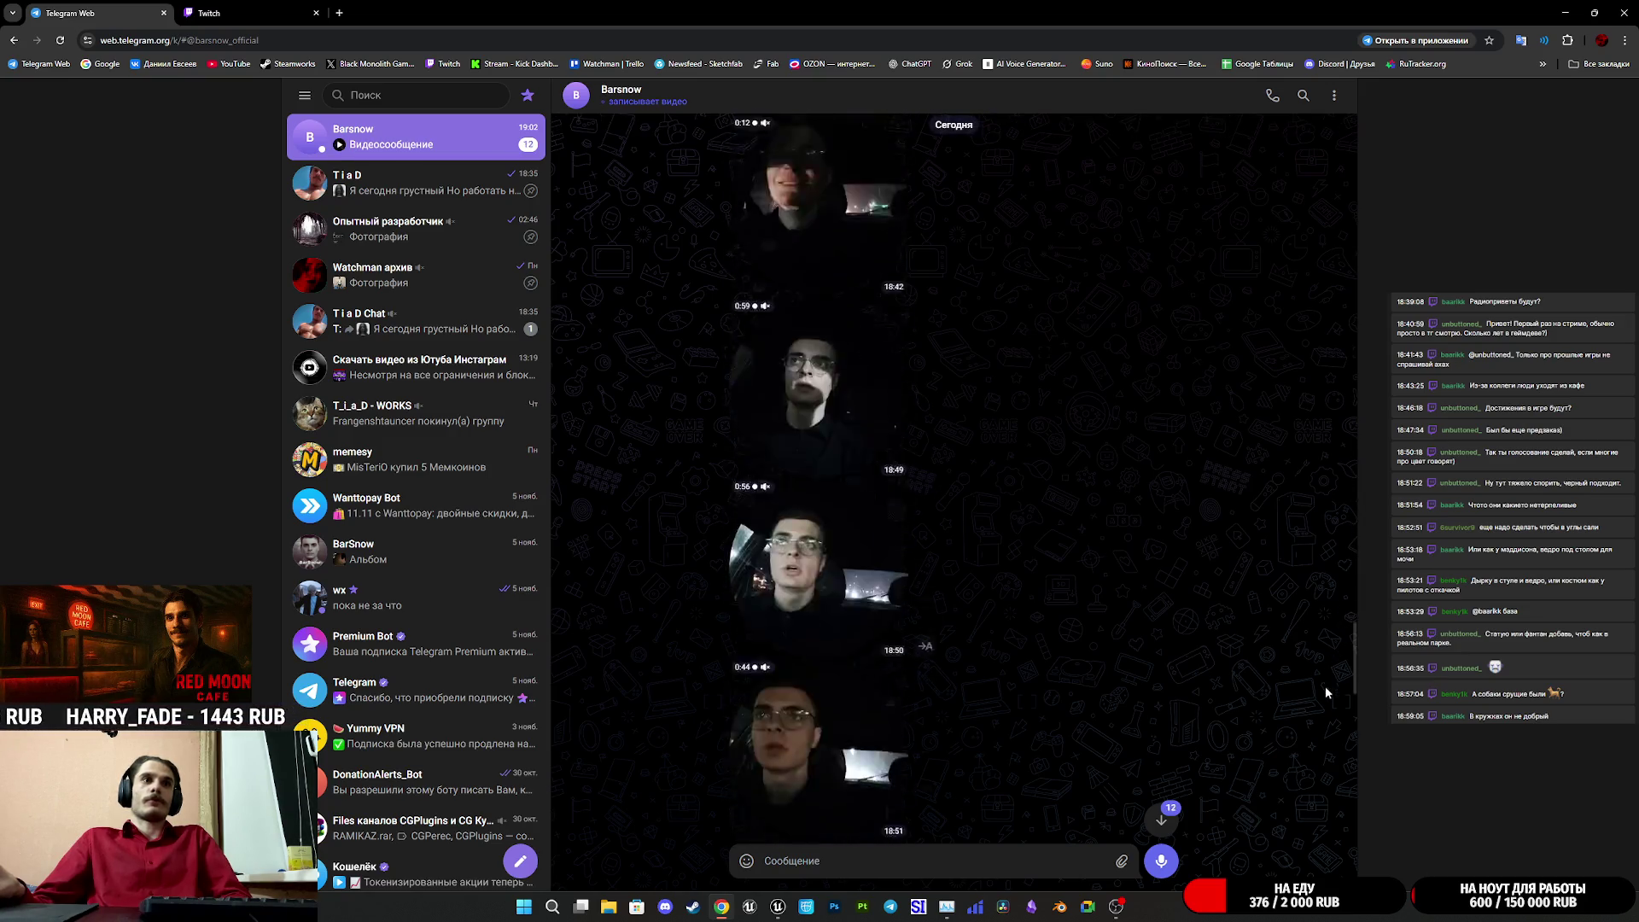
scroll(1328, 469, up, 10)
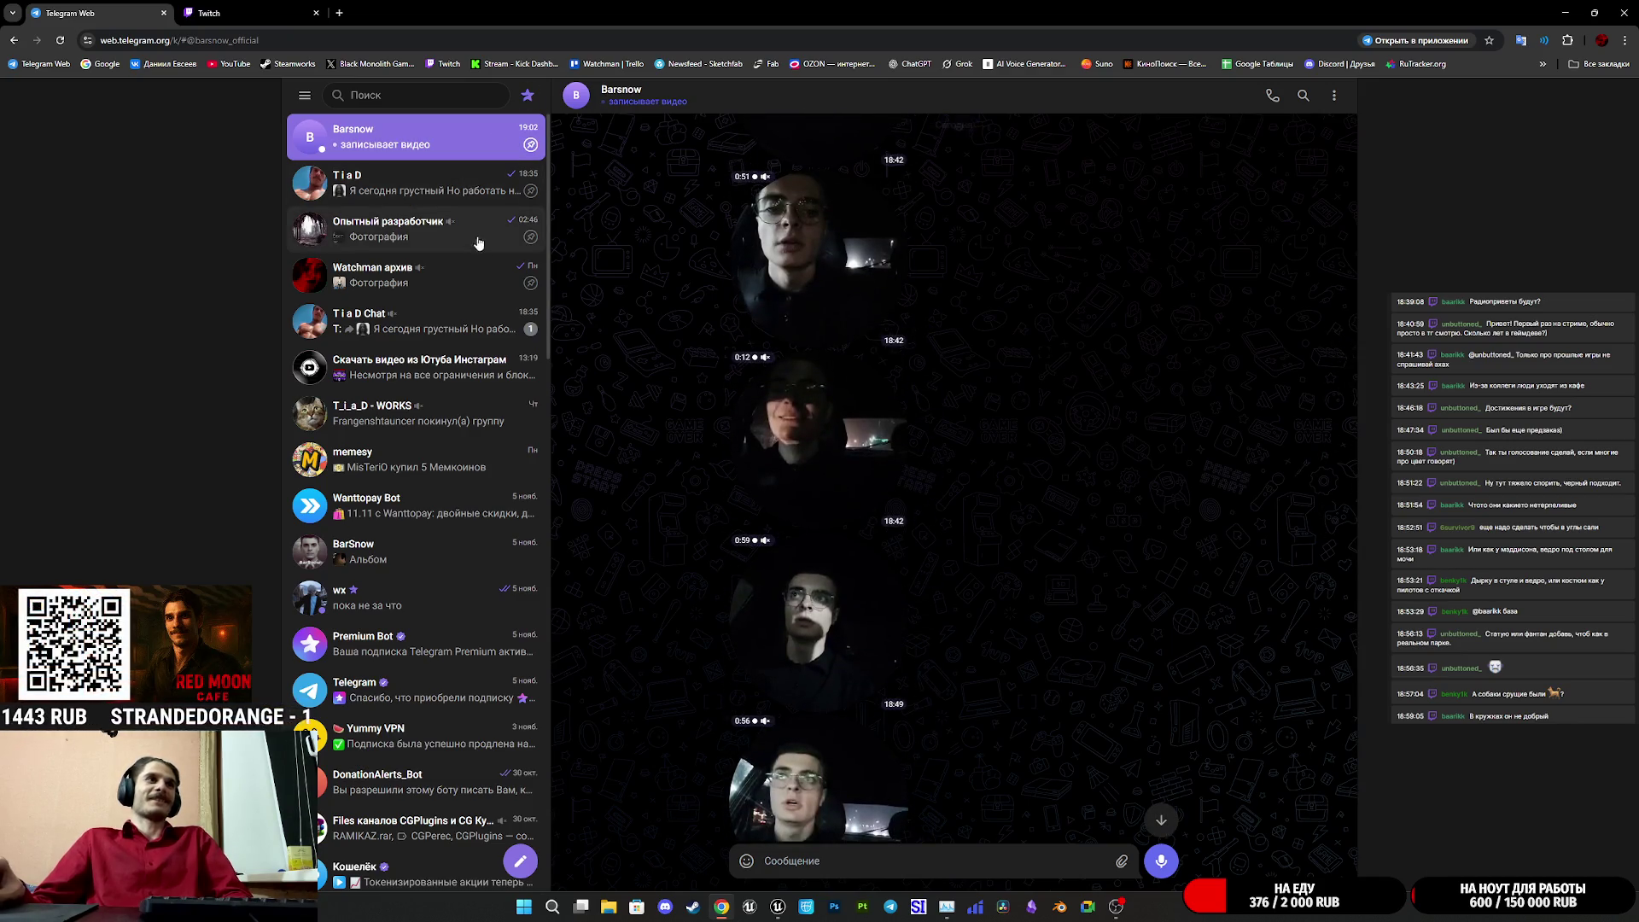
click(441, 191)
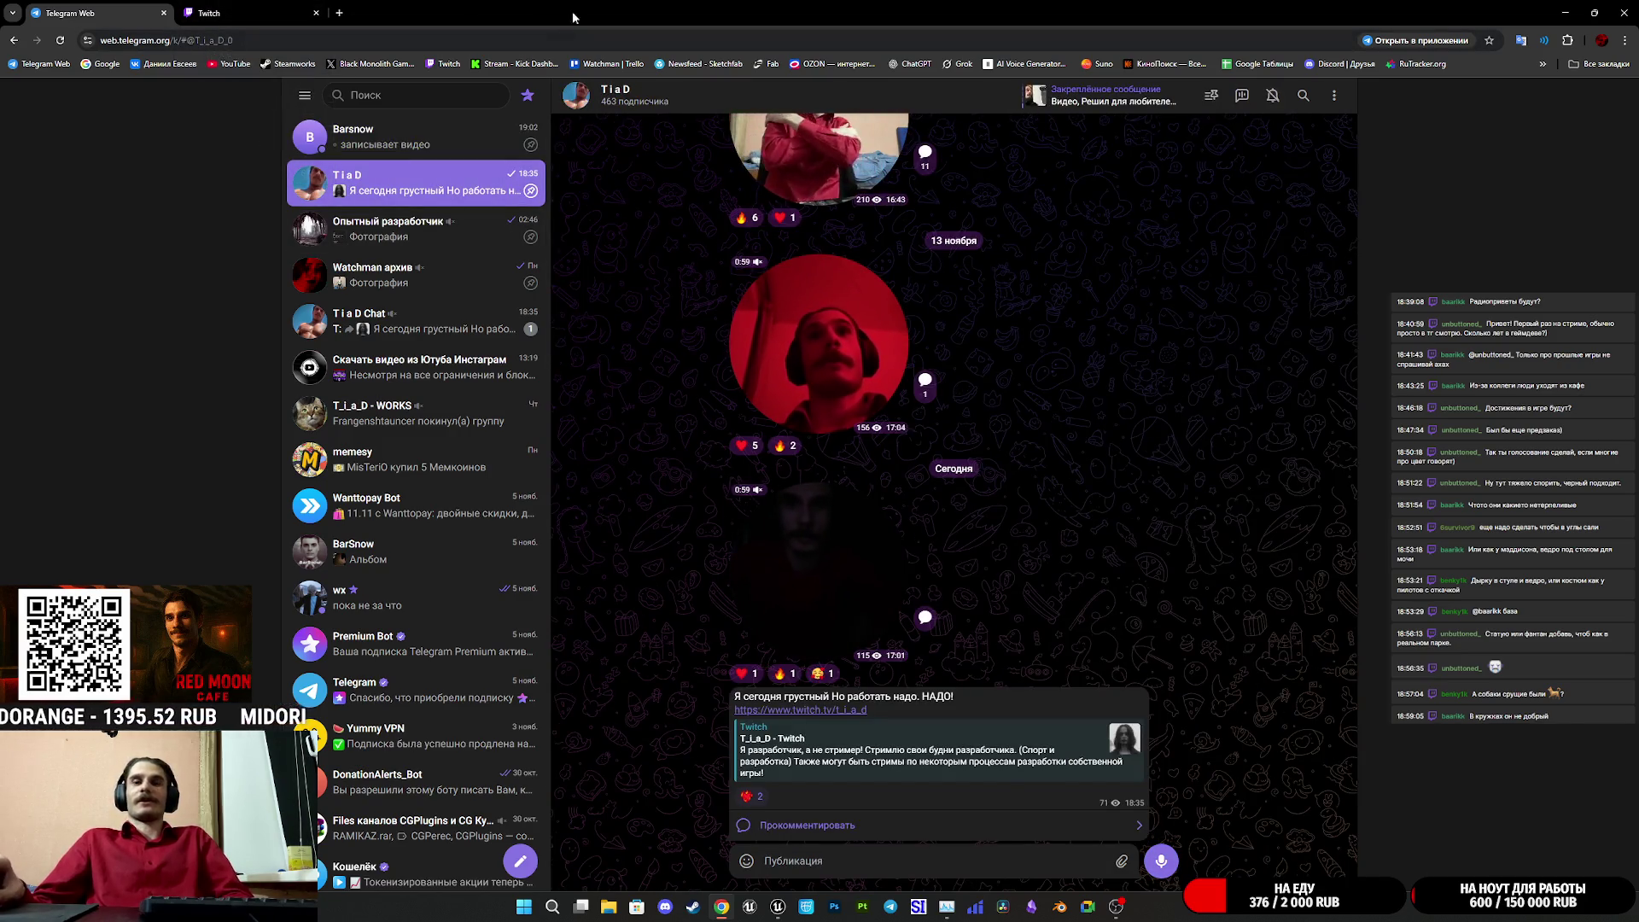
click(247, 13)
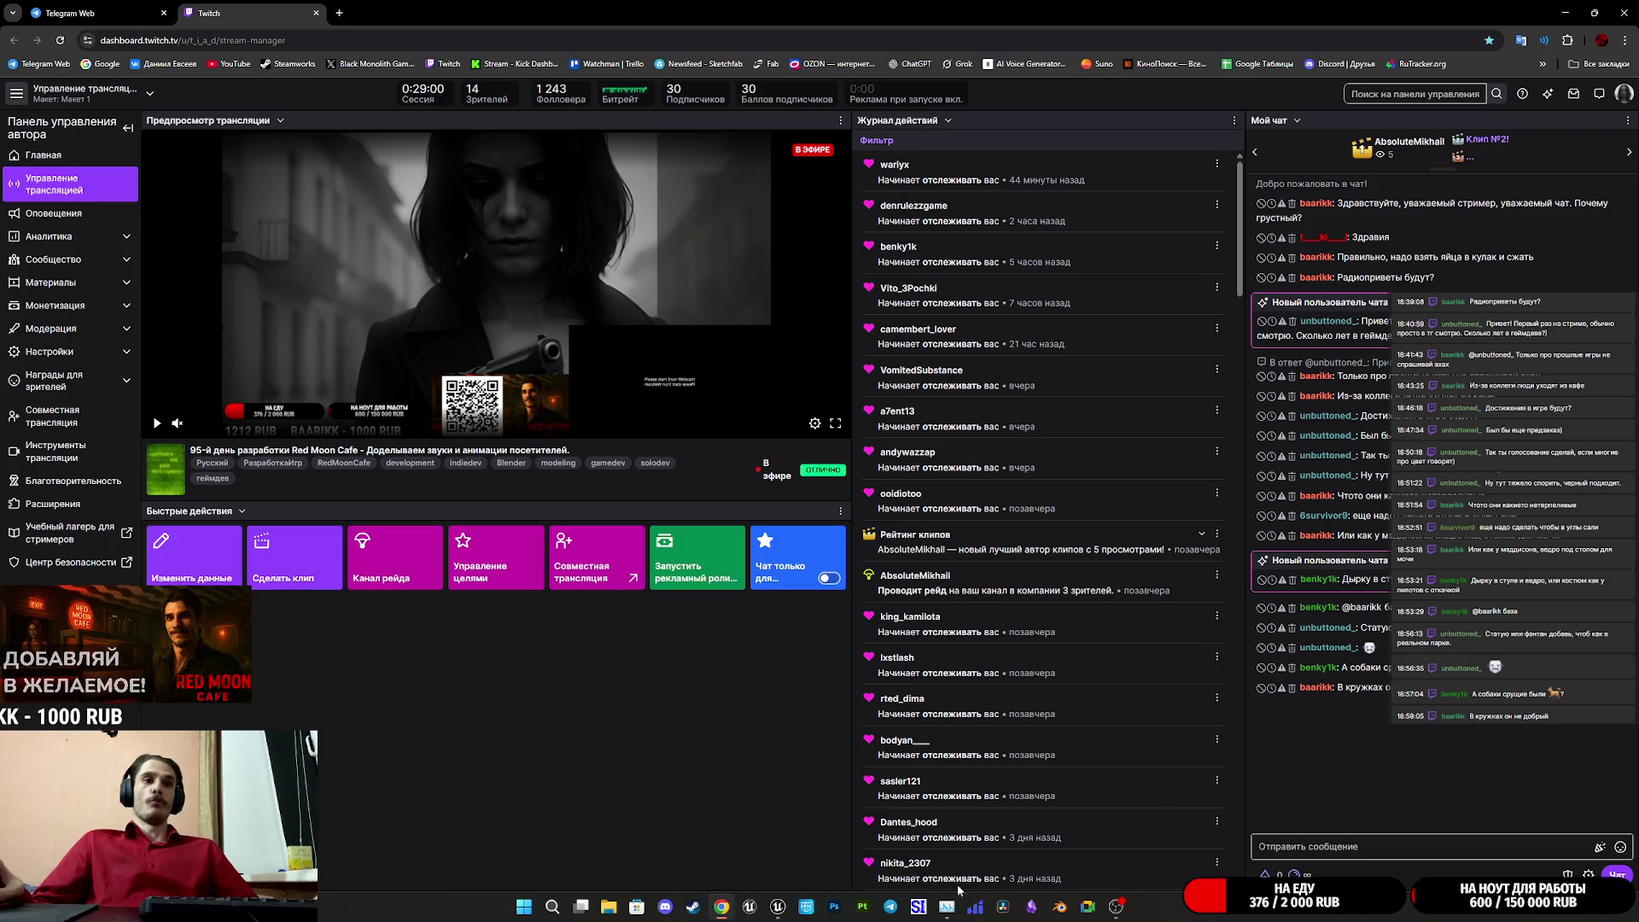
- Review NPC_Street_BP's EventGraph up to the chair-finding logic, then raise the level editor's save prompt
mouse_move(778, 907)
click(770, 854)
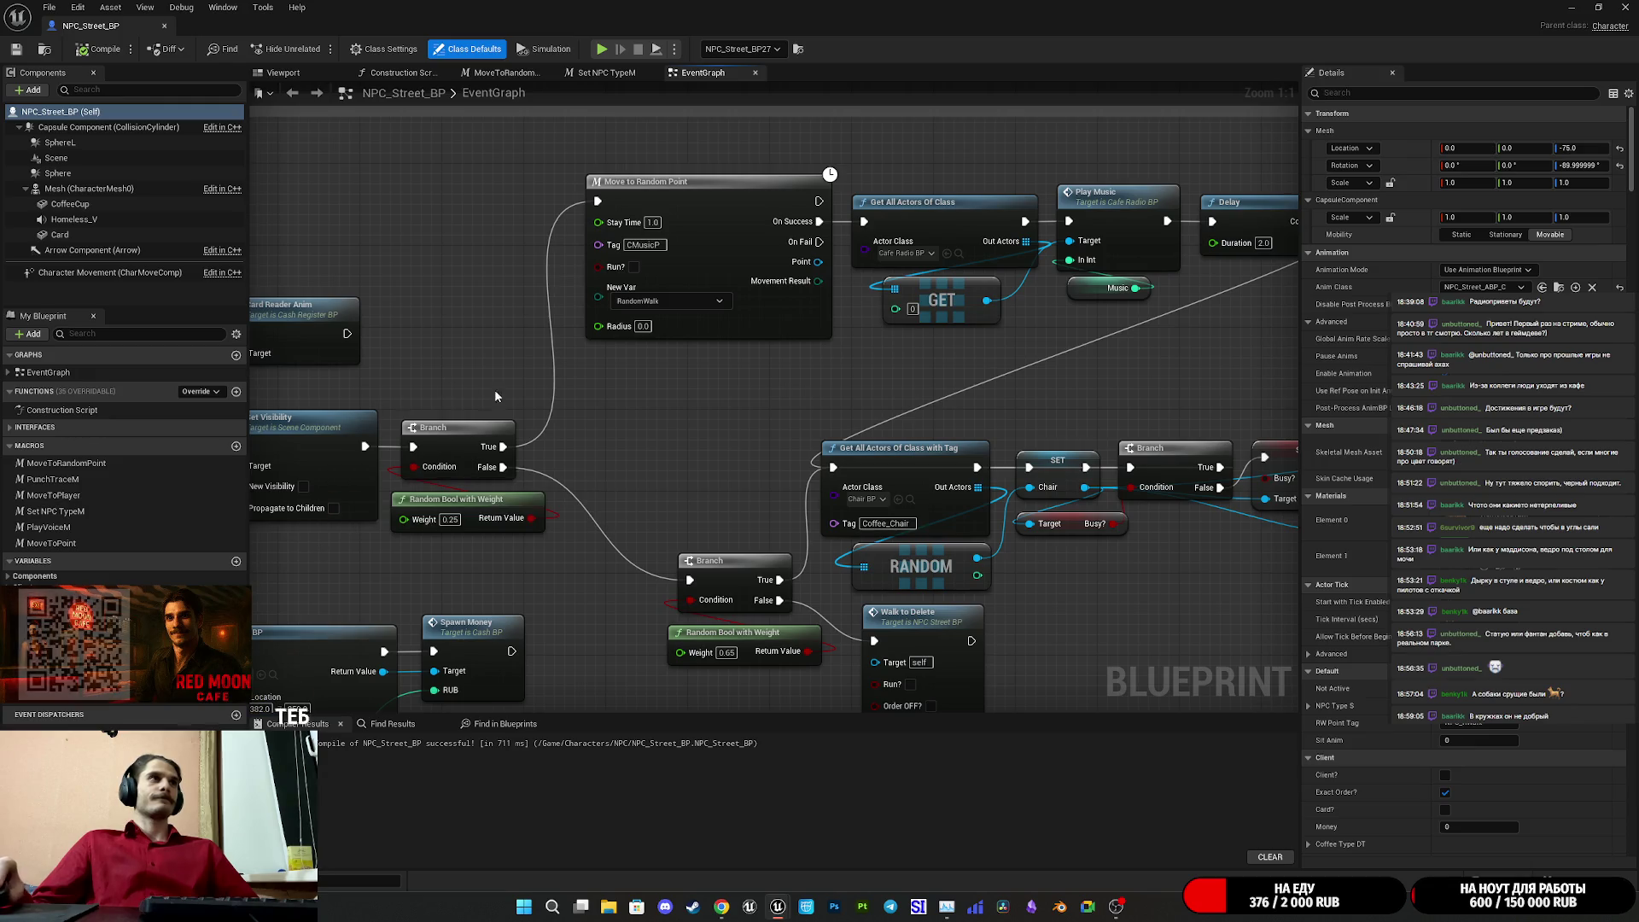
drag(765, 449, 533, 399)
scroll(703, 351, down, 4)
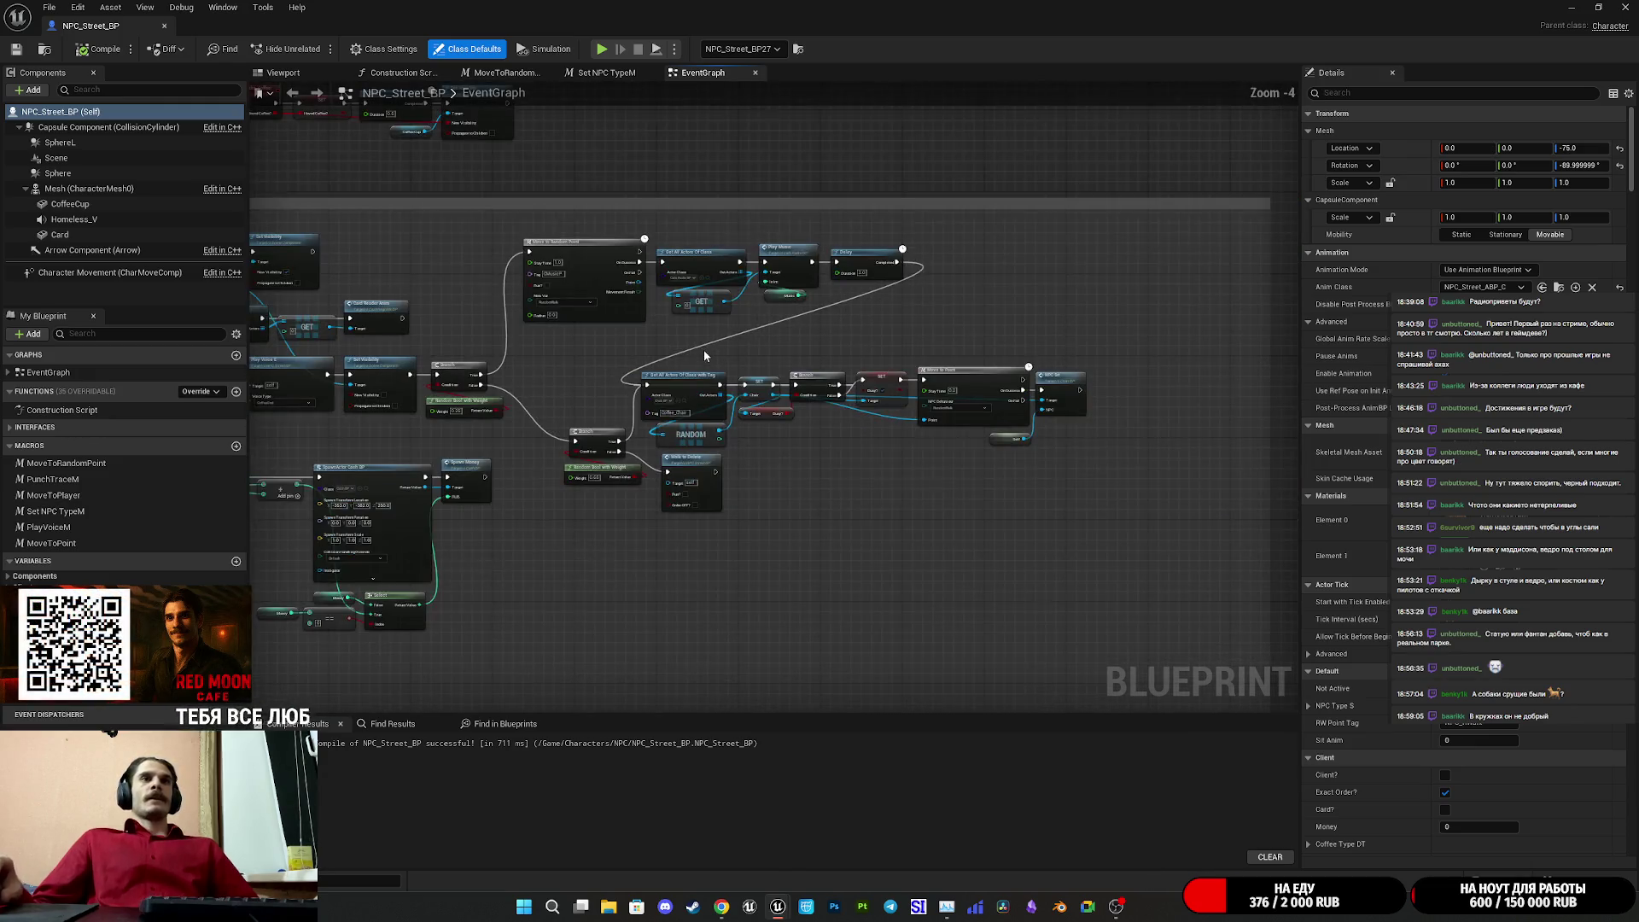
scroll(764, 387, up, 4)
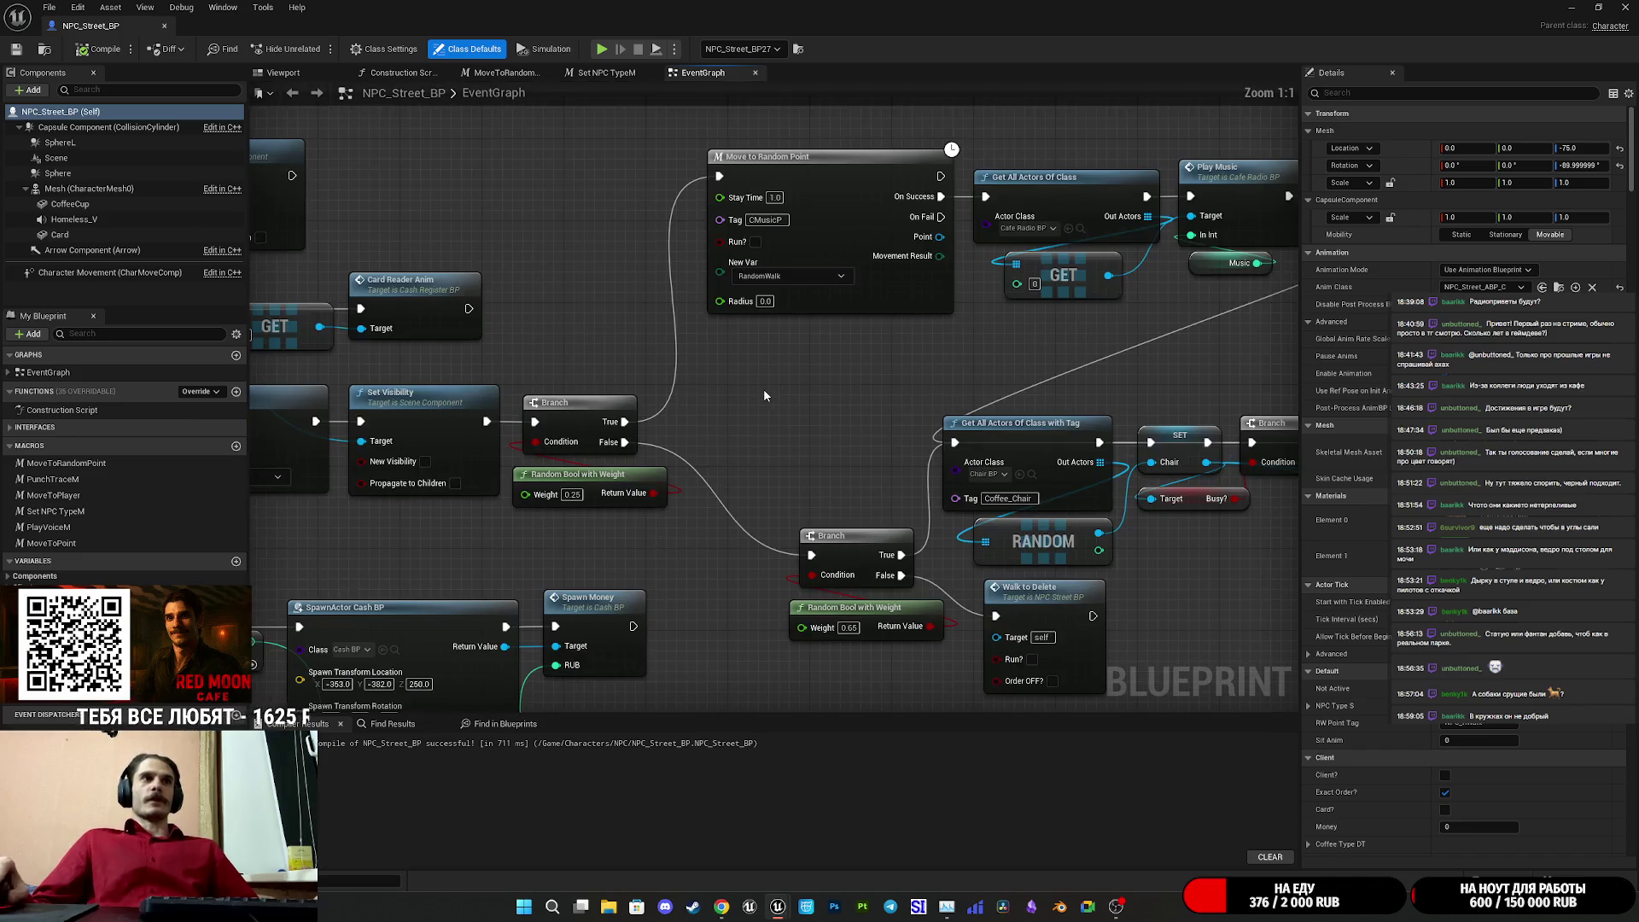
mouse_move(673, 401)
mouse_down()
mouse_move(697, 403)
mouse_move(635, 337)
mouse_up()
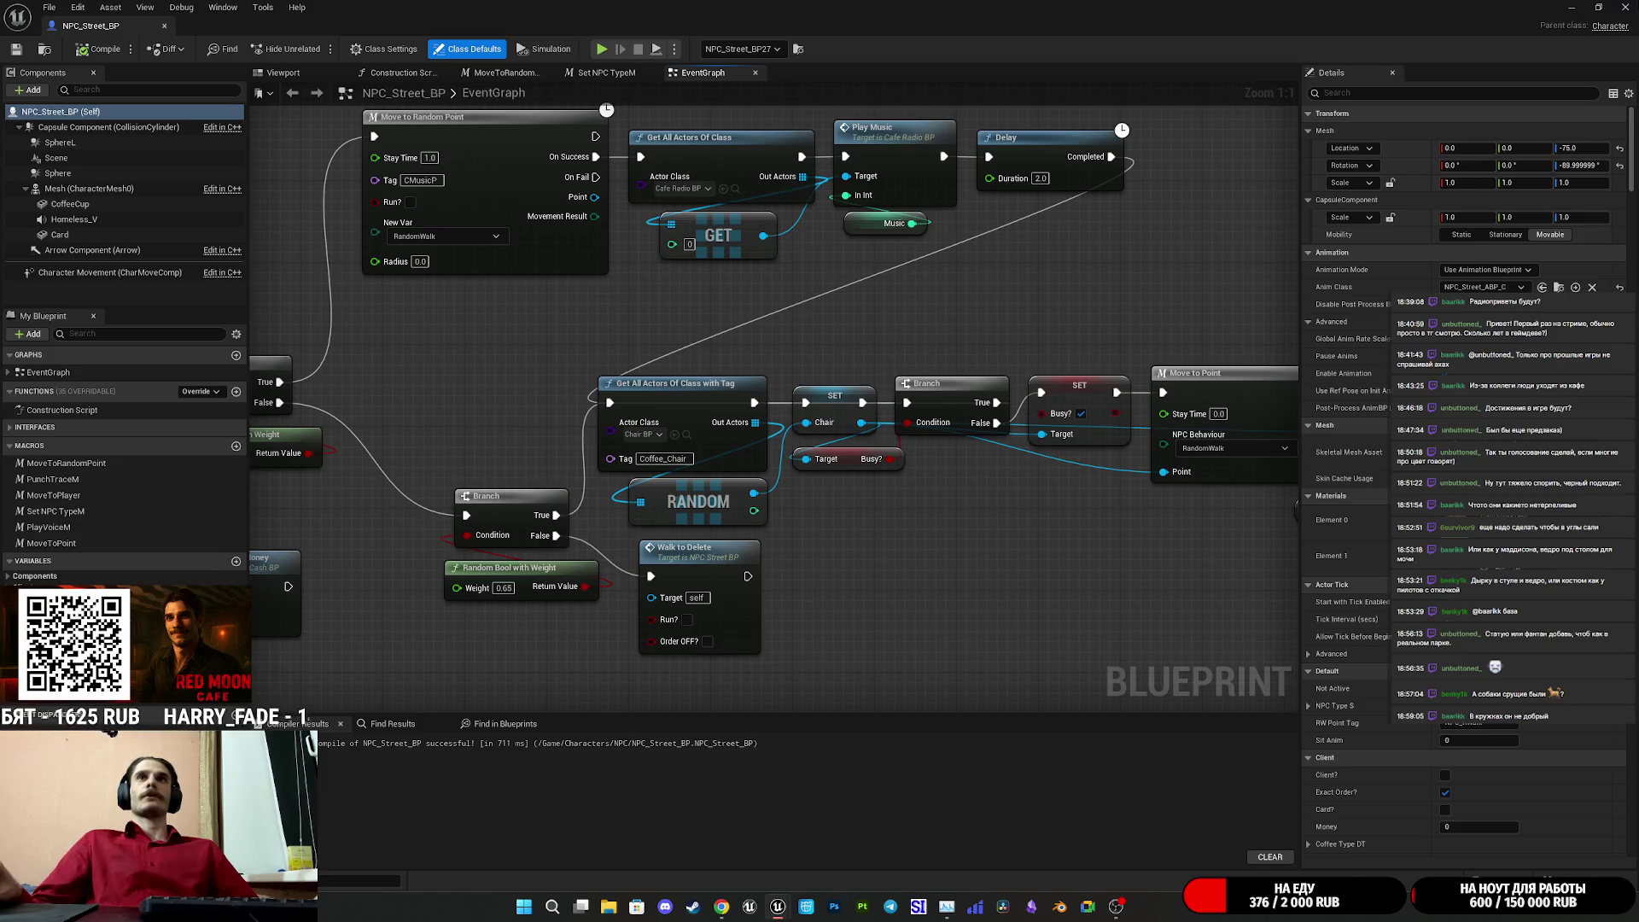
key(alt+Tab)
key(ctrl+shift+s)
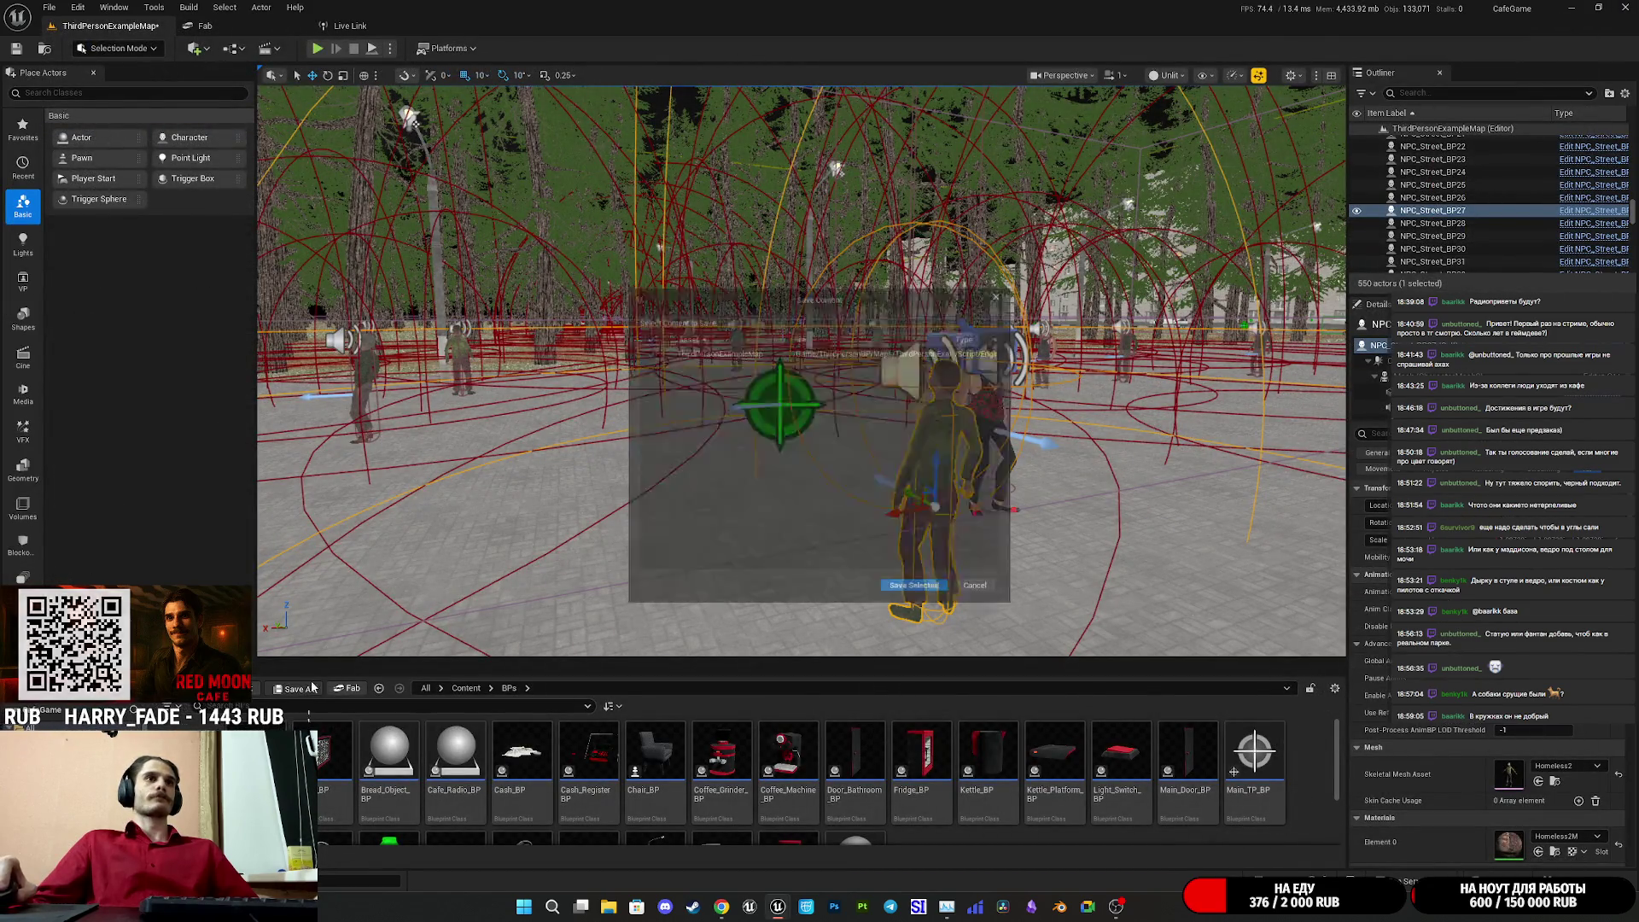
- Save the selected modified packages and bring up Obsidian's weekly plan note
click(937, 599)
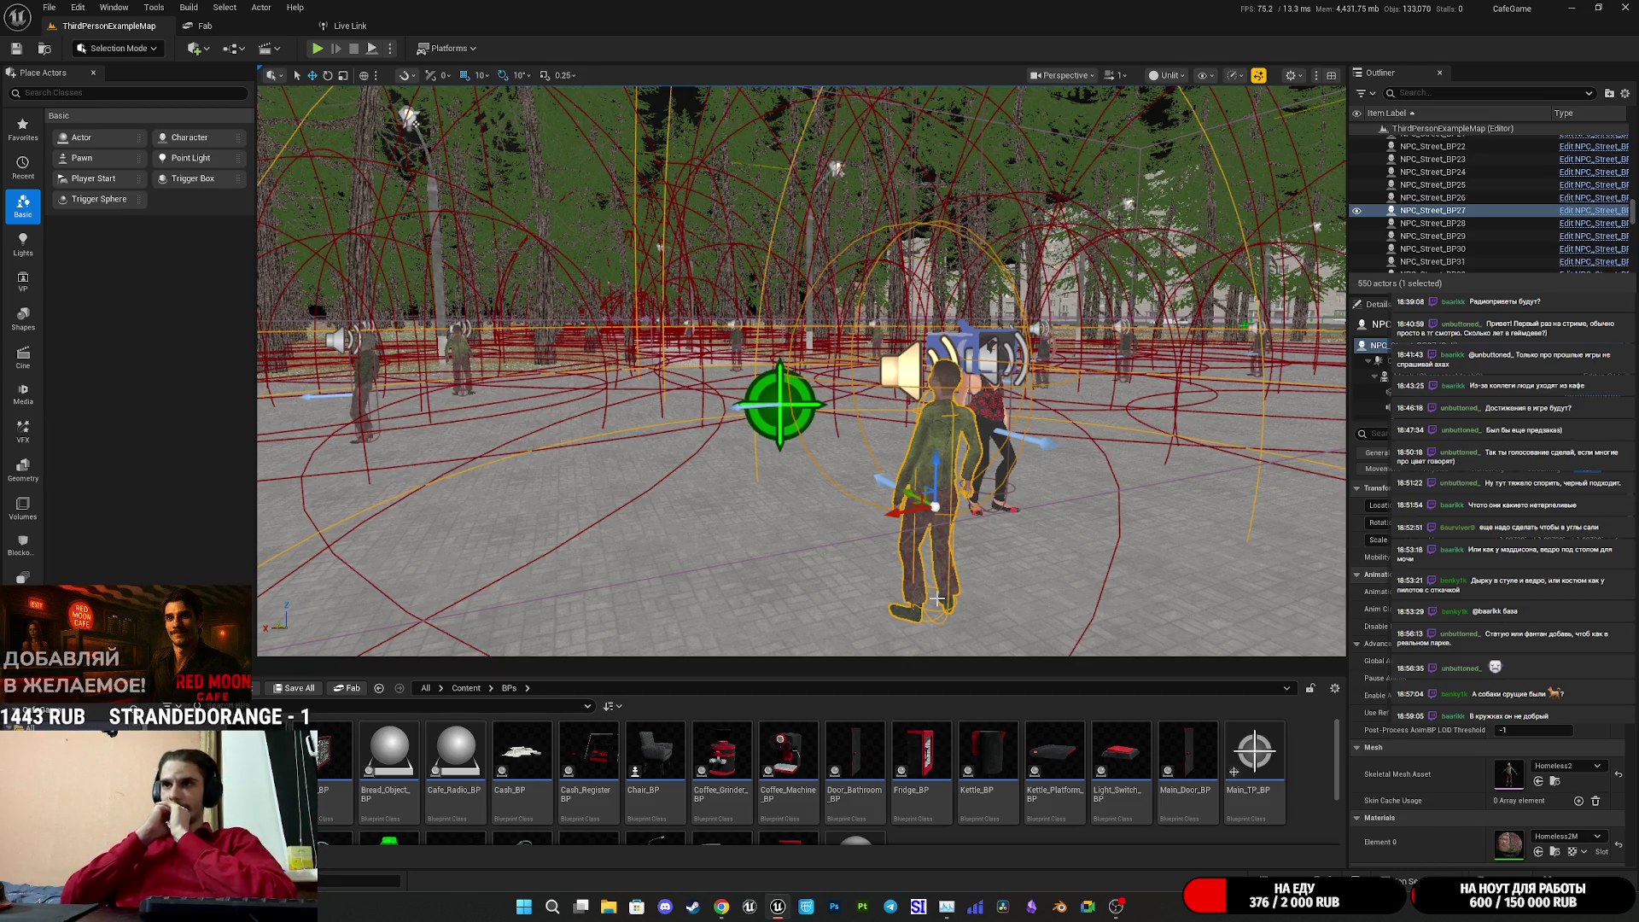
click(1032, 907)
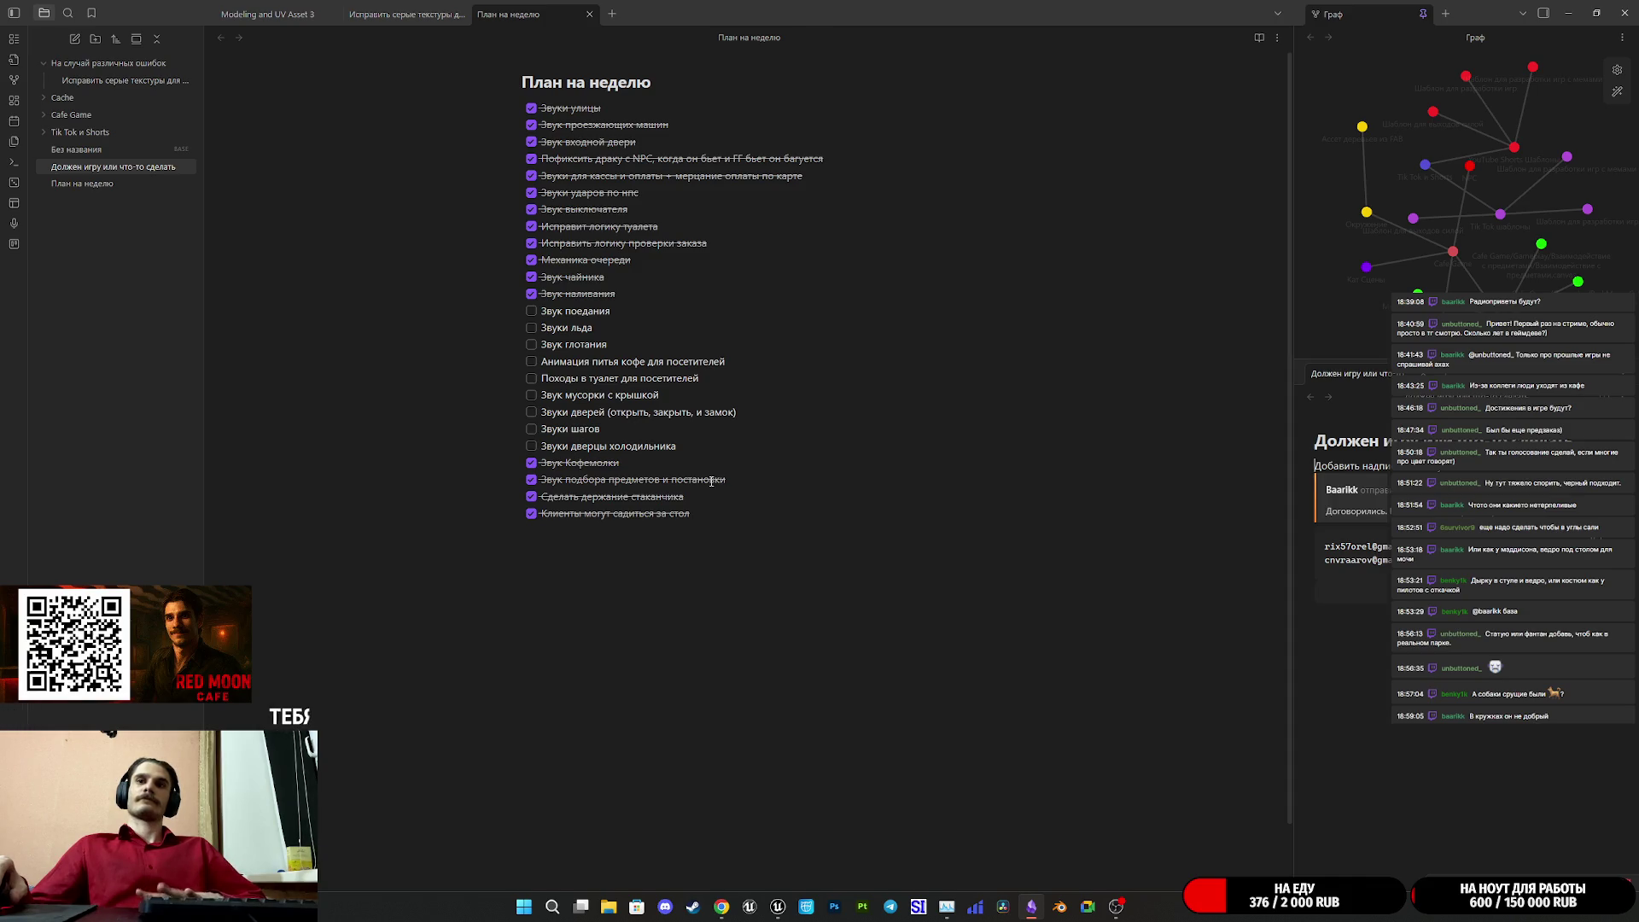
- Switch from Obsidian's weekly plan to the Twitch stream manager in Chrome
mouse_move(721, 907)
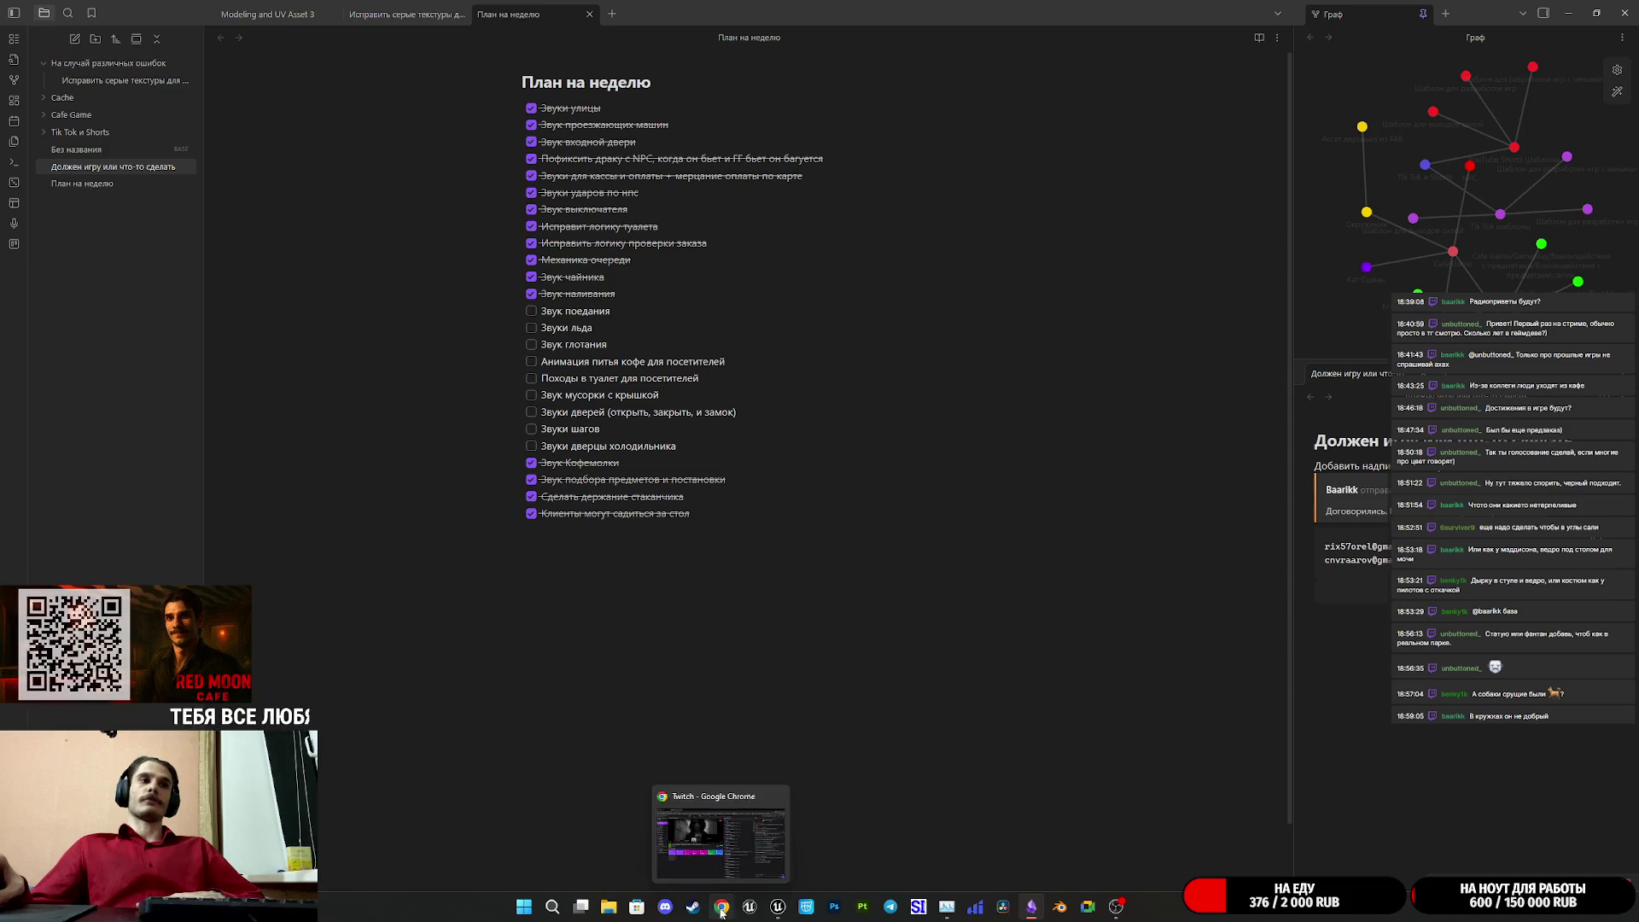
click(751, 828)
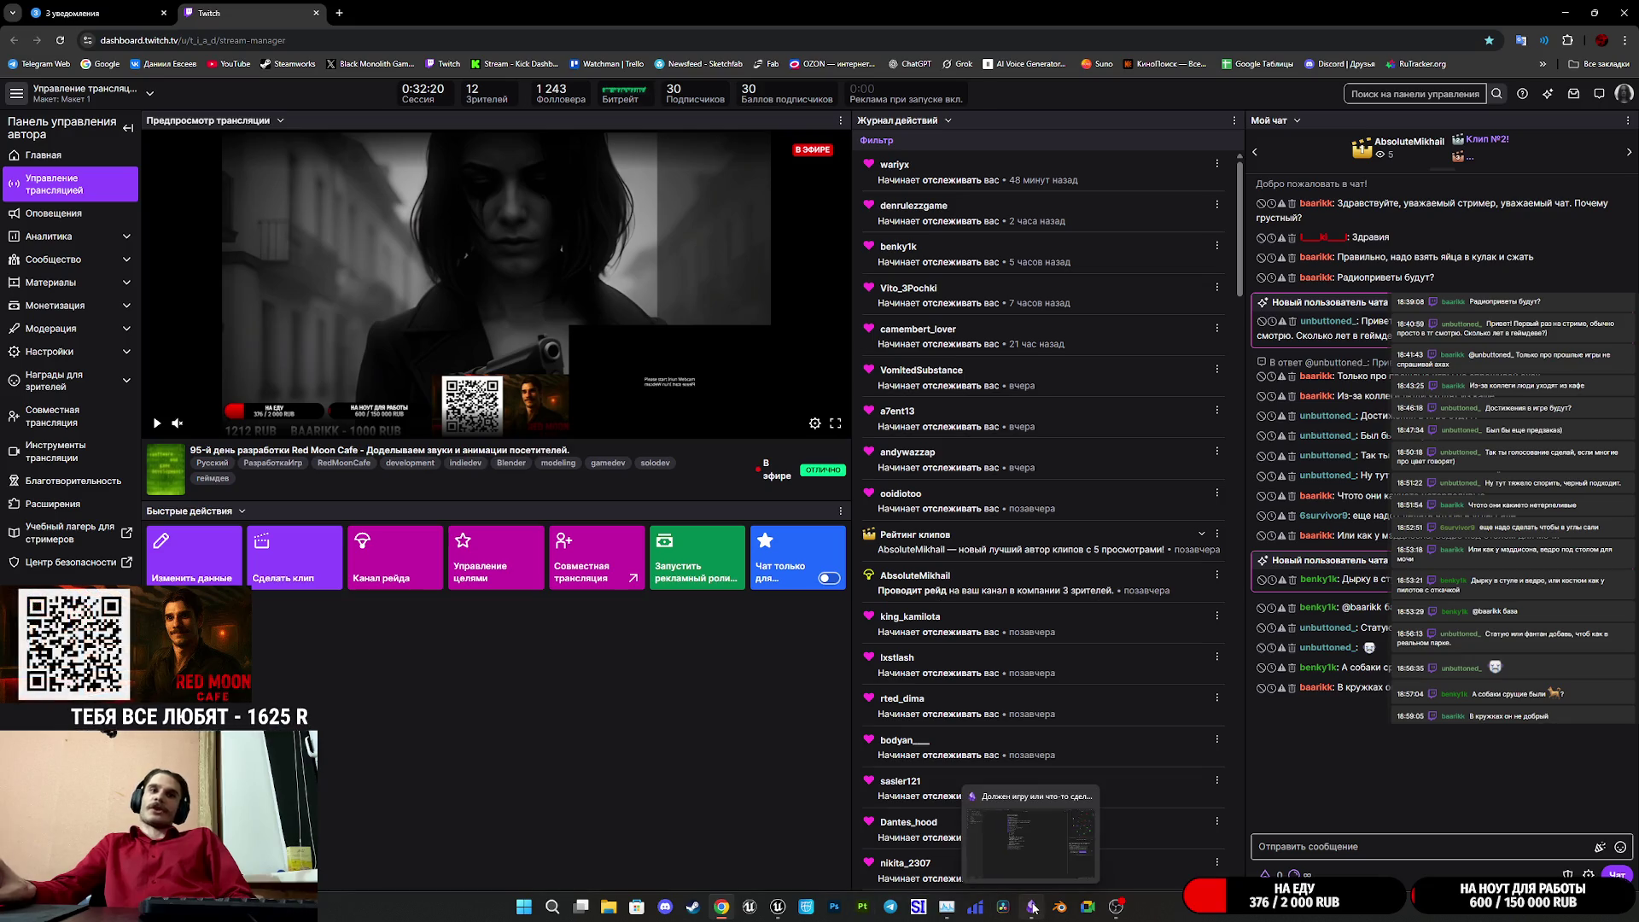
- Bring the Unreal level editor showing ThirdPersonExampleMap back to the front
click(778, 906)
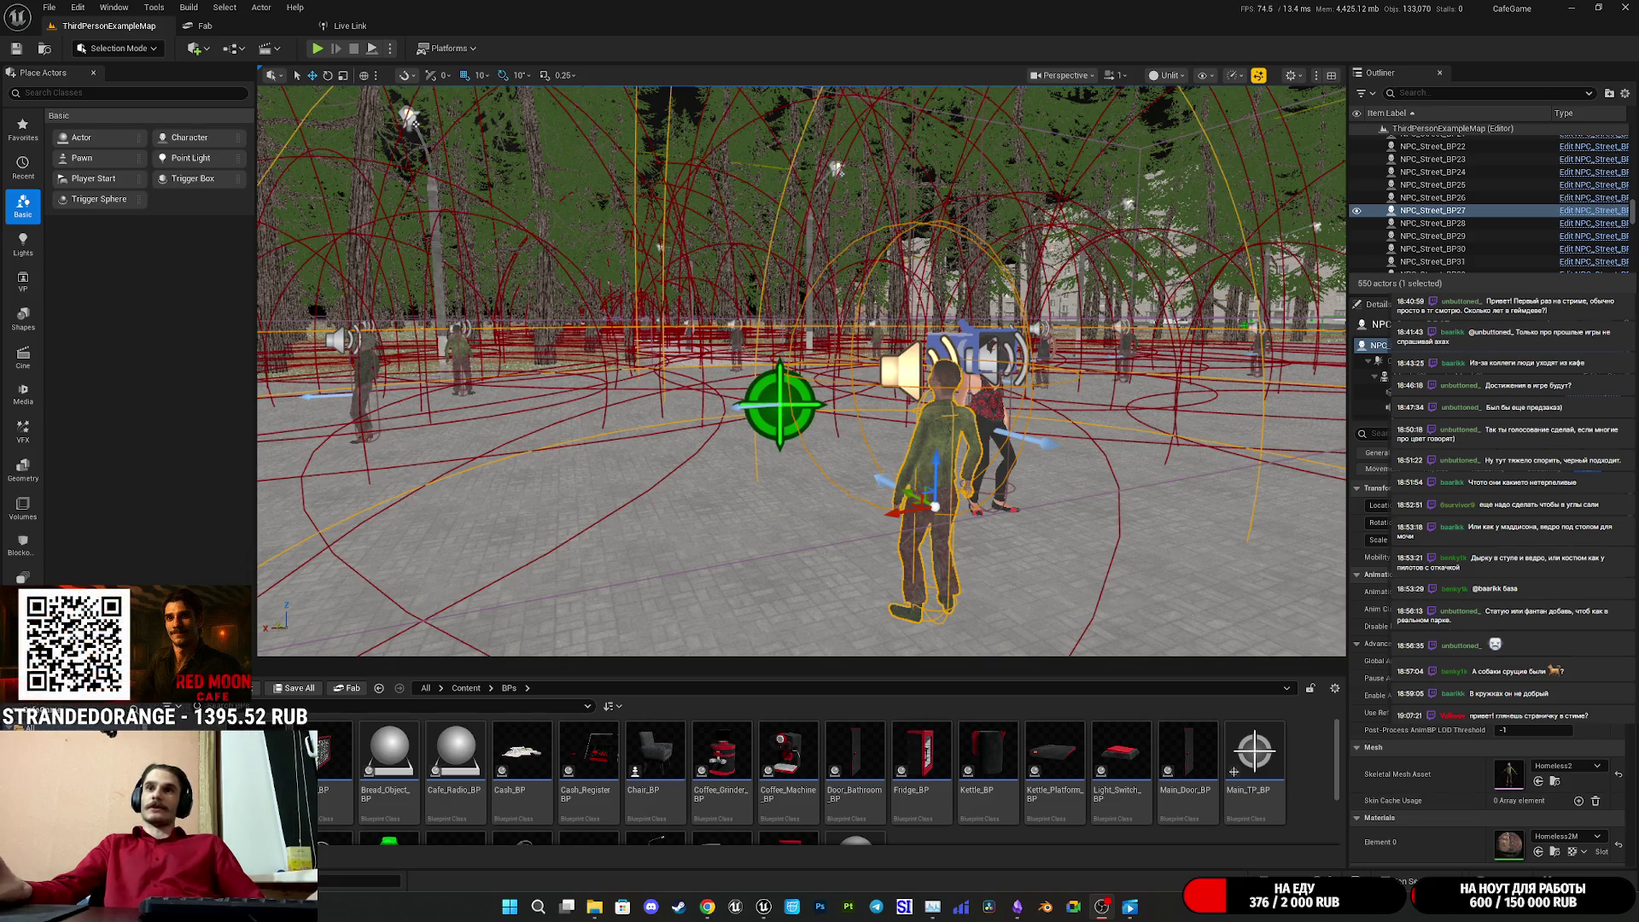
- Switch to the Twitch stream manager to read the newest chat messages
click(706, 907)
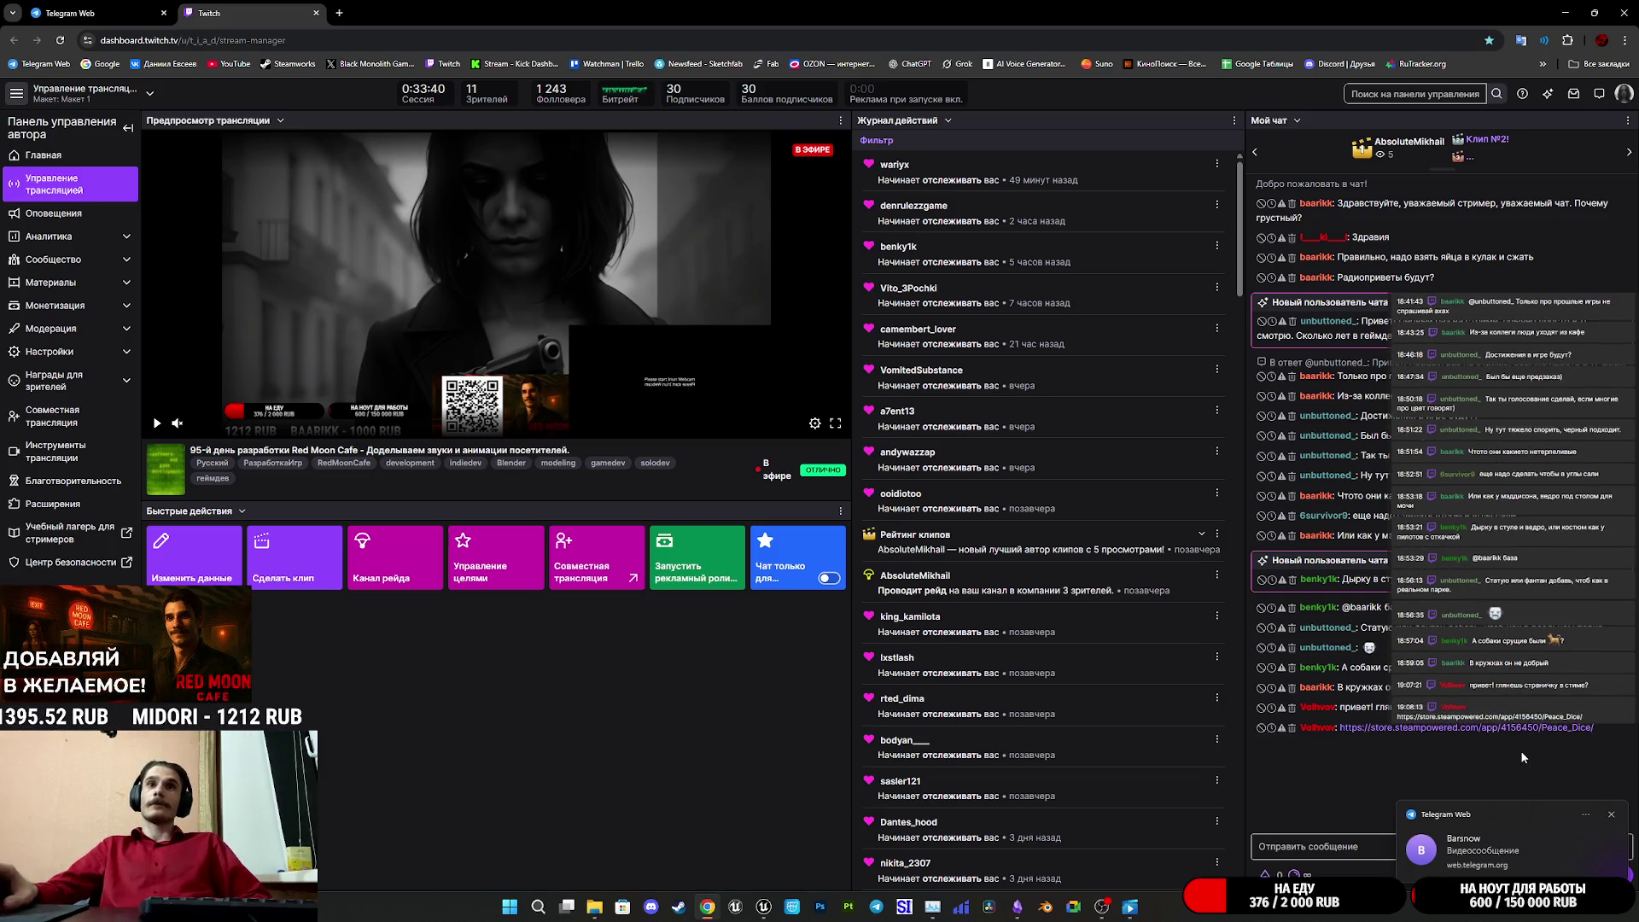
- Open the Peace Dice Steam page from the chat link and play its trailer fullscreen
click(1542, 727)
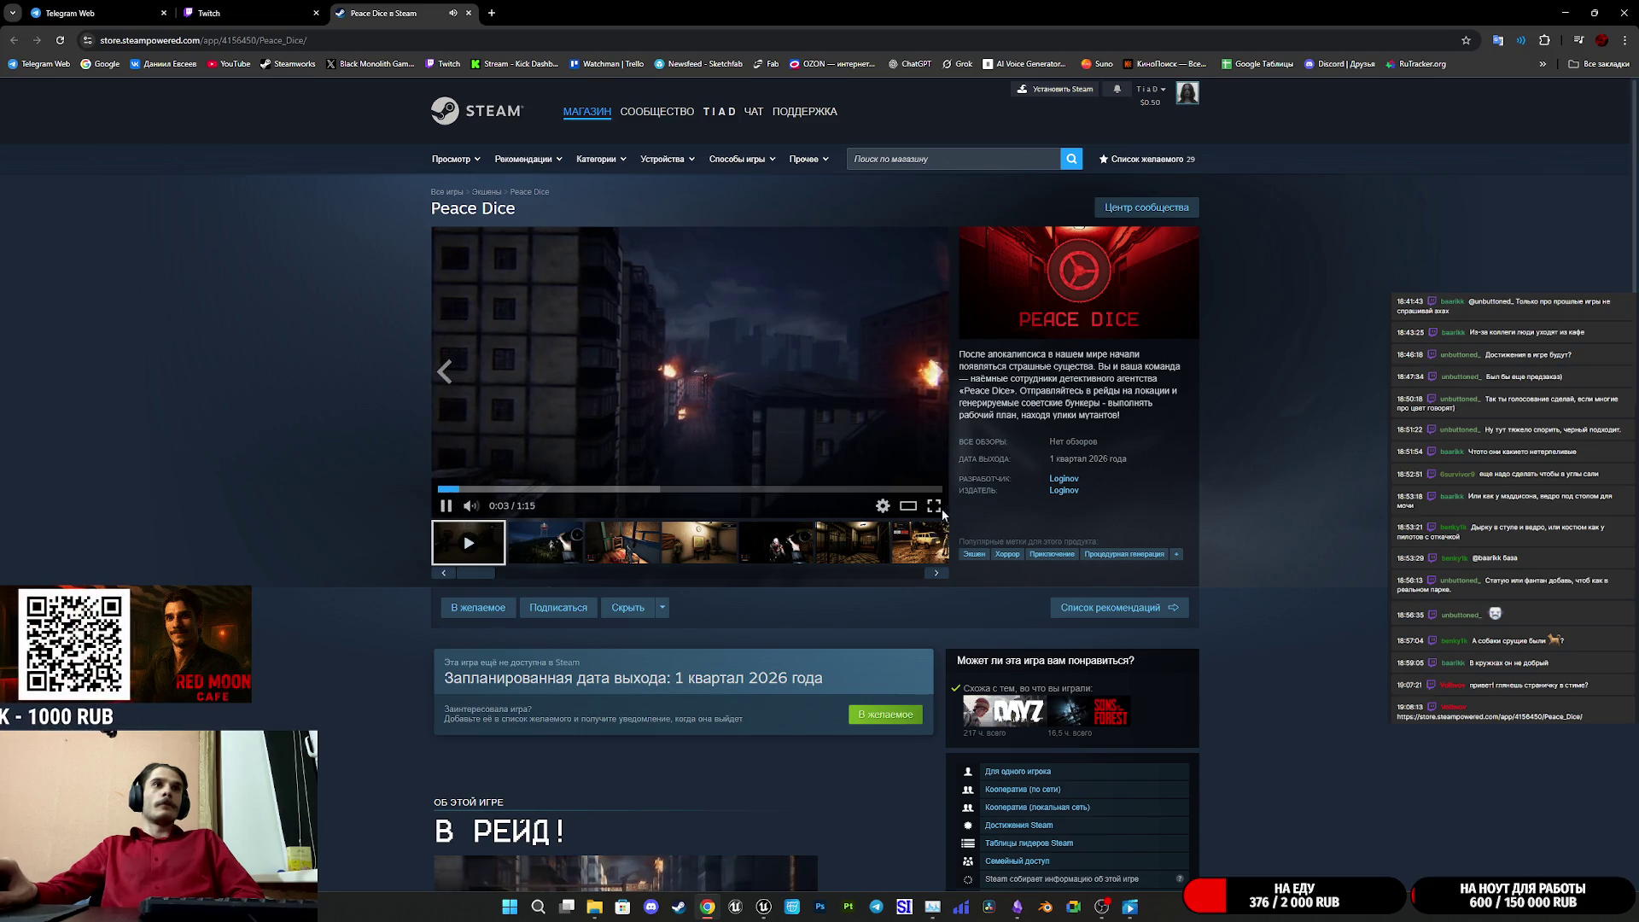
double_click(837, 443)
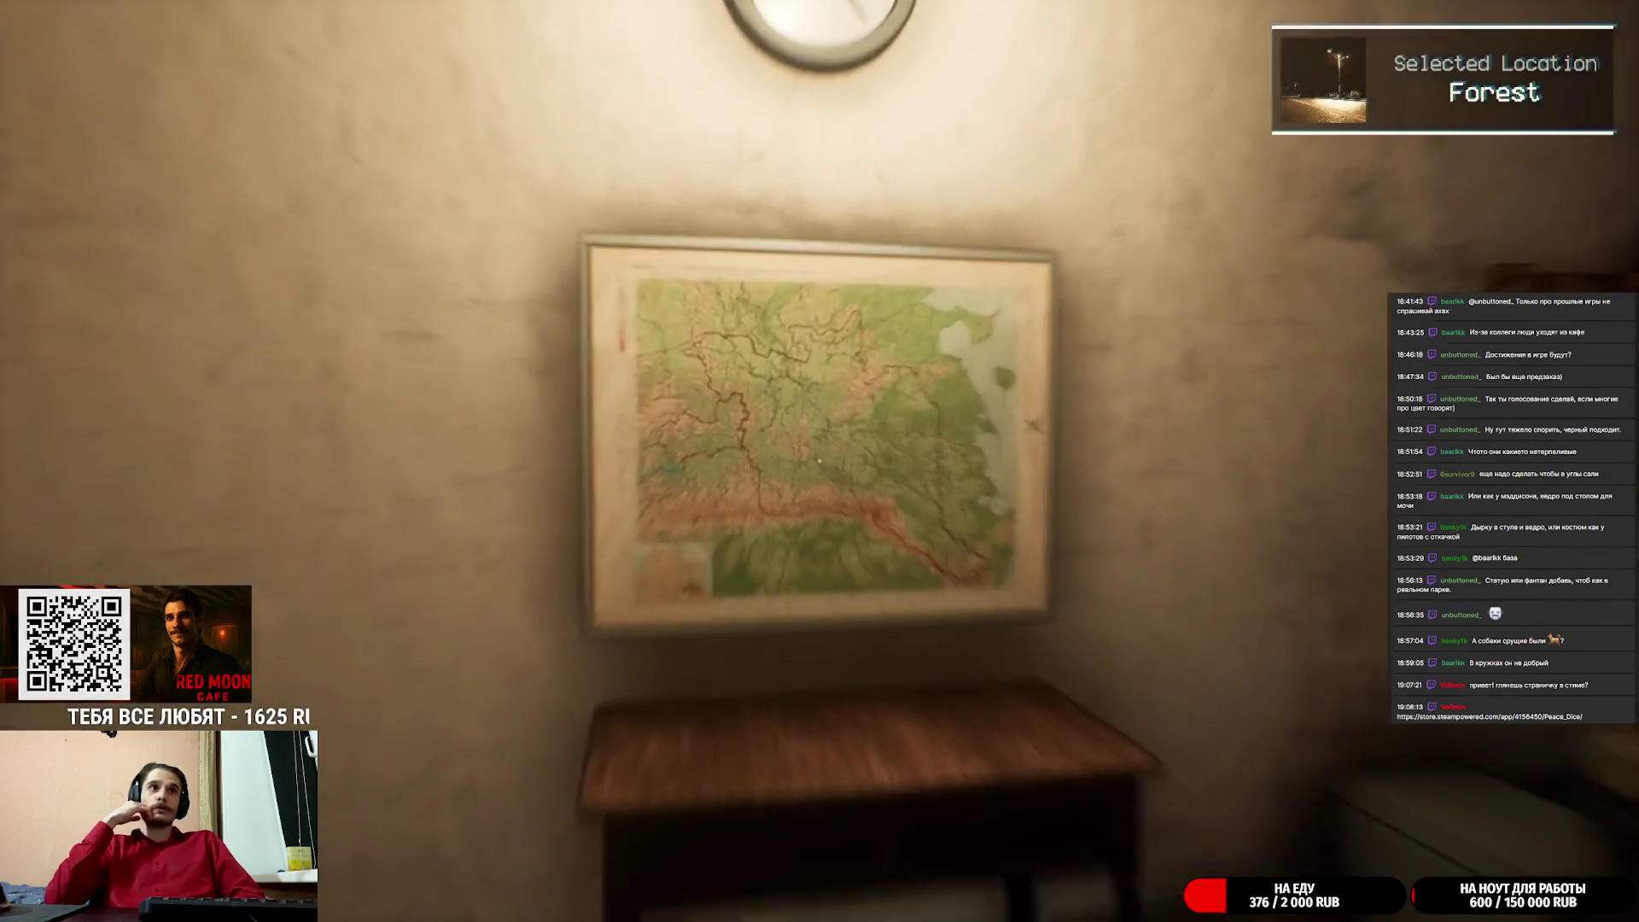
- Watch the Peace Dice trailer to its end, then exit fullscreen back to the store page
key(e)
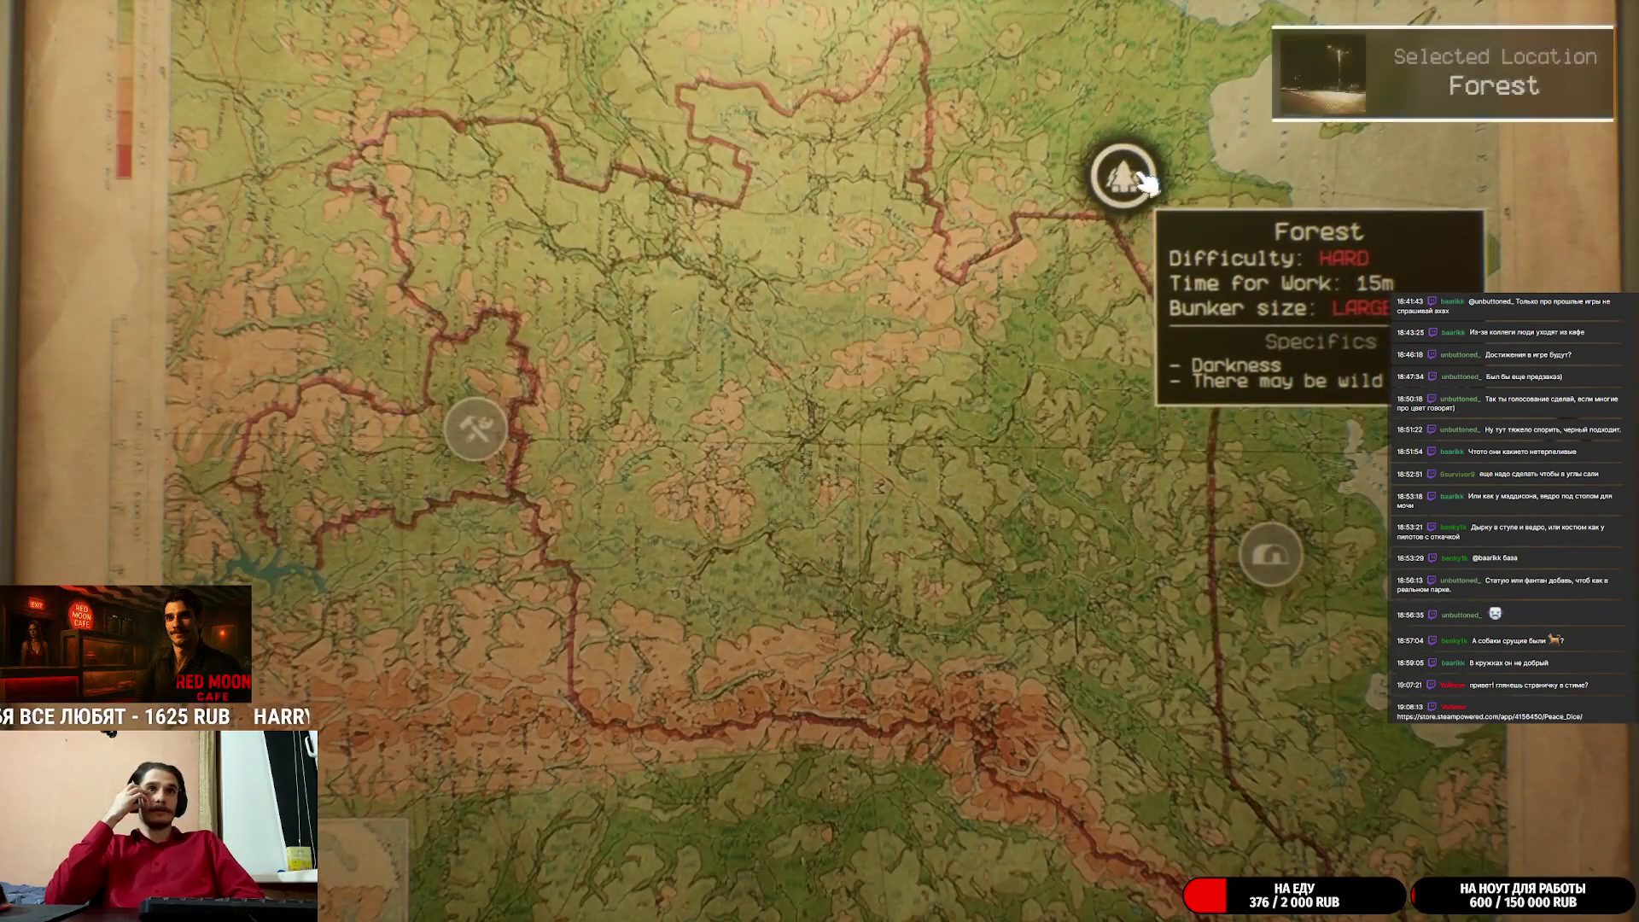
click(1142, 177)
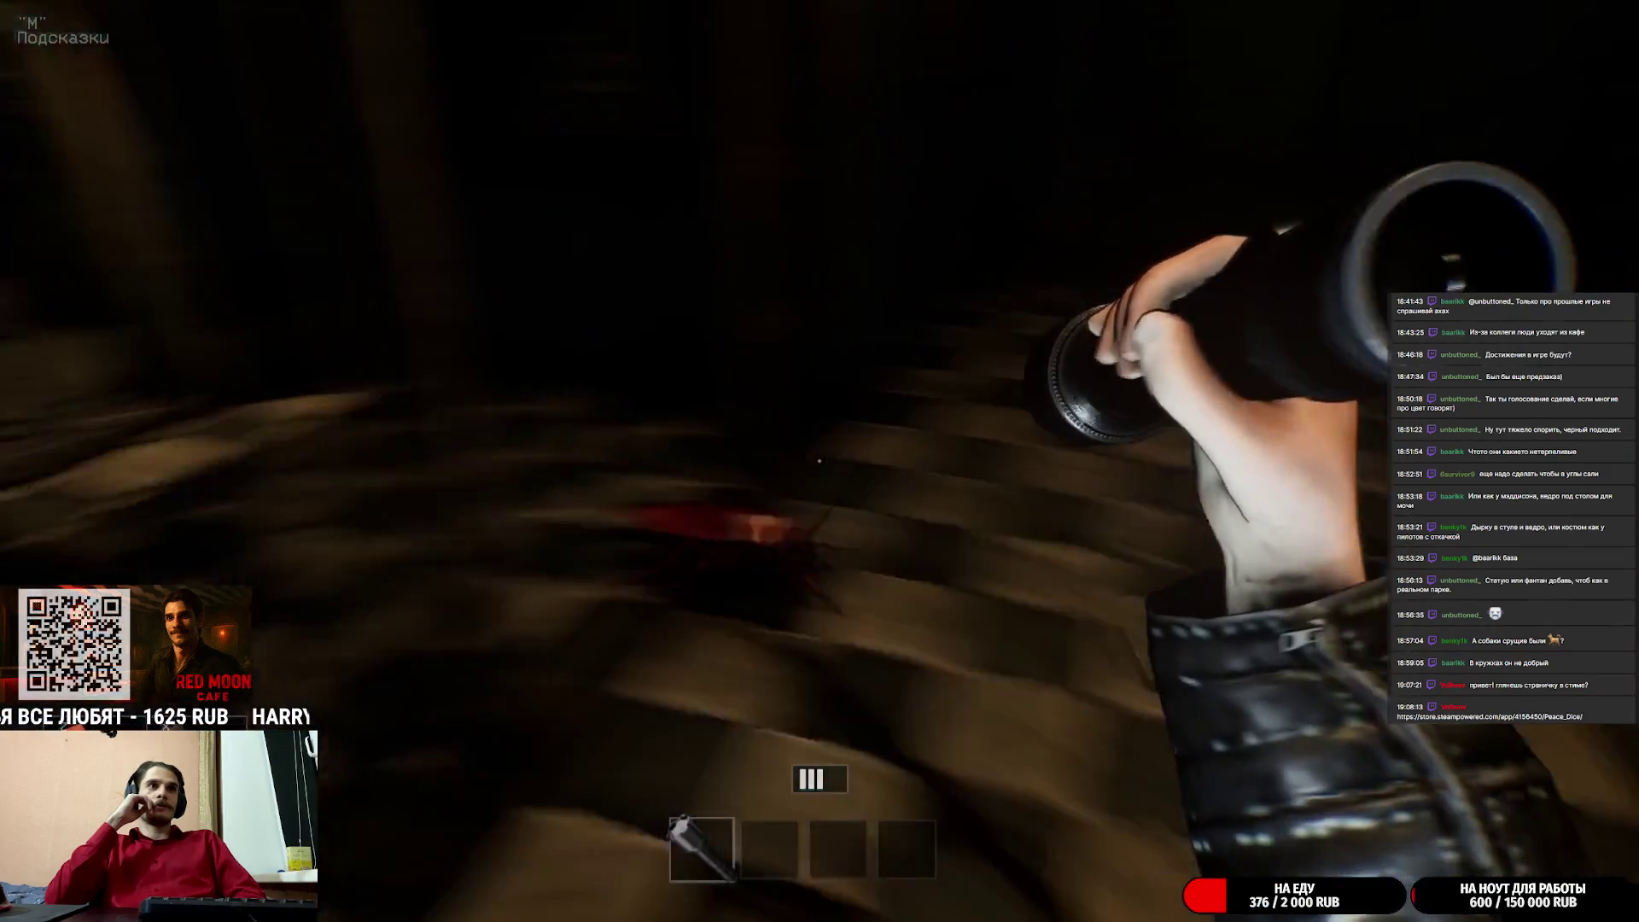
key(3)
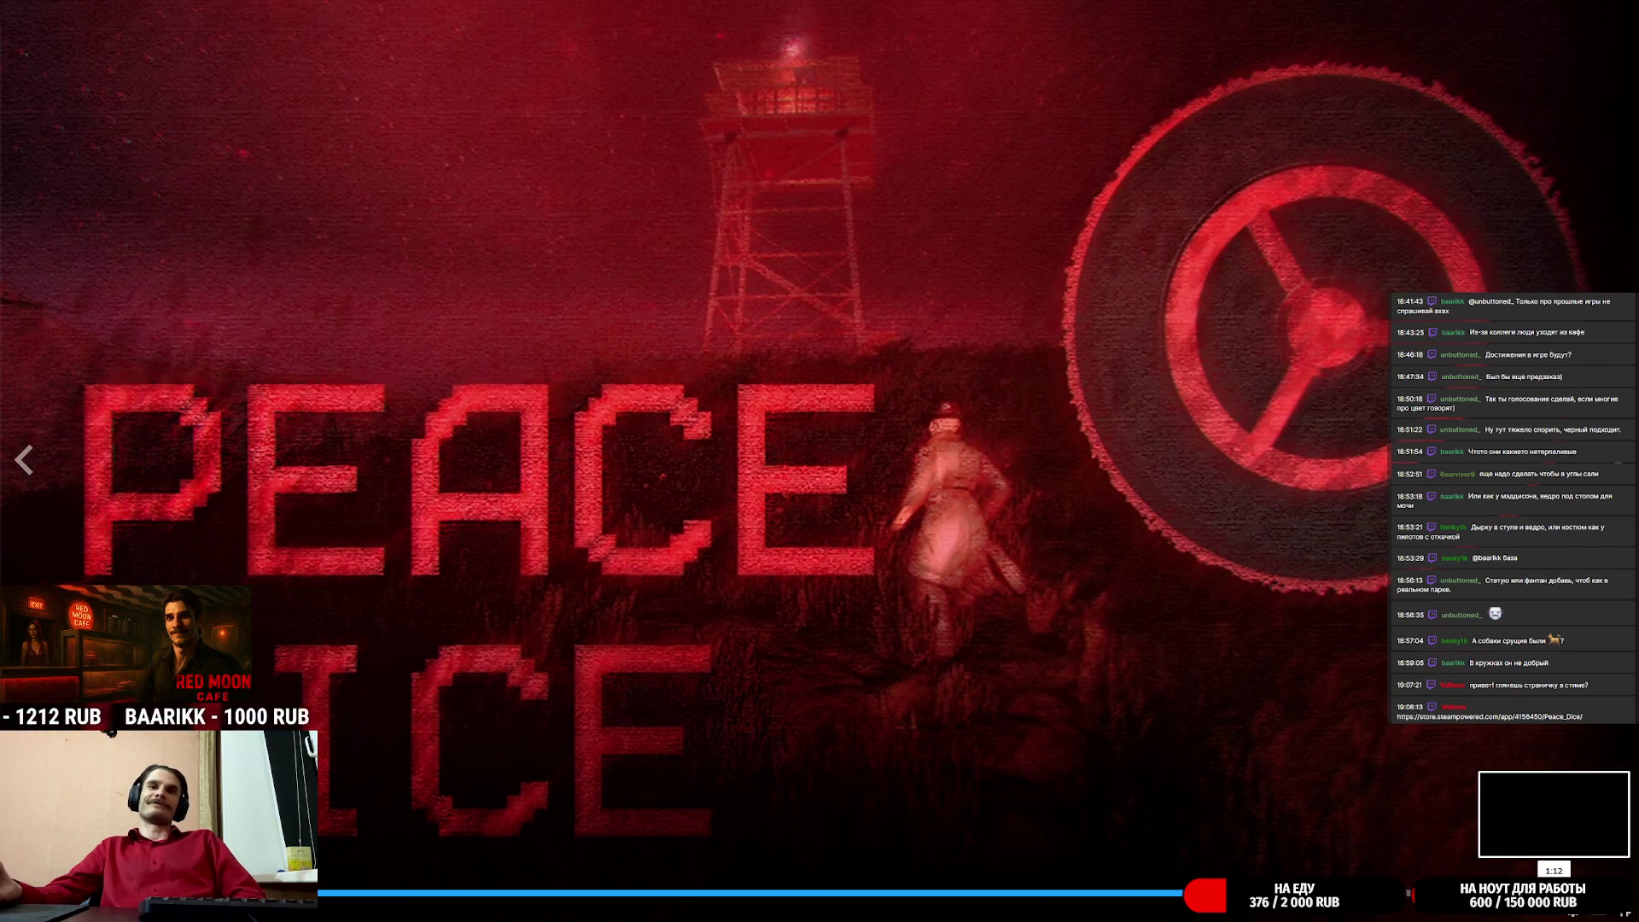
key(Escape)
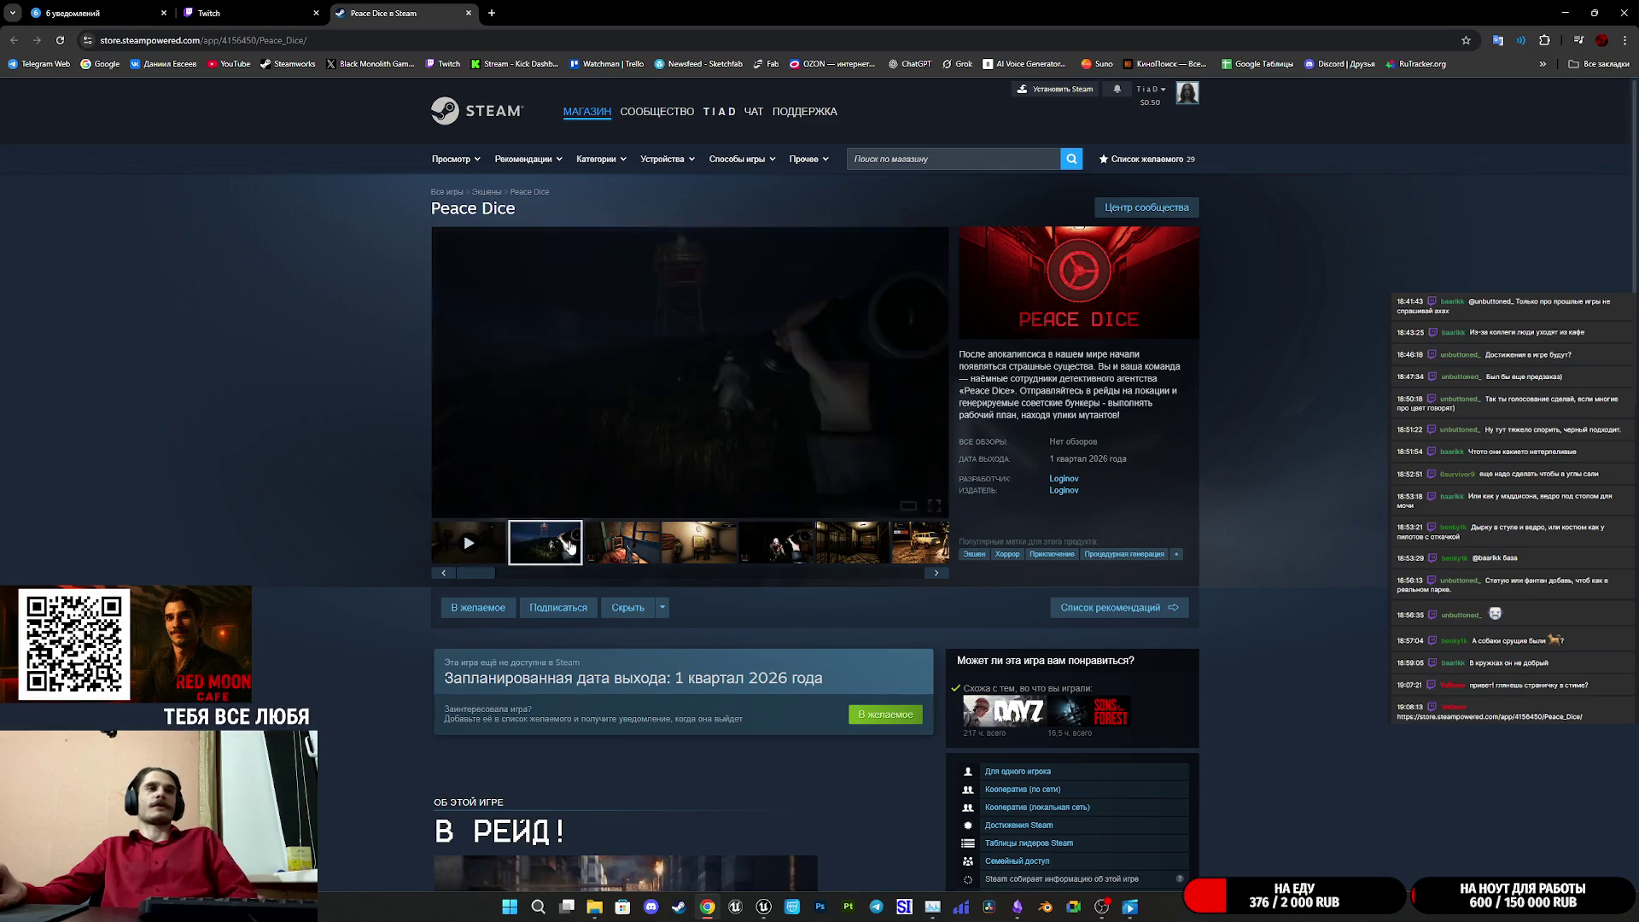
- Enlarge the Peace Dice screenshots and step through all nine until wrapping to the trailer
click(776, 414)
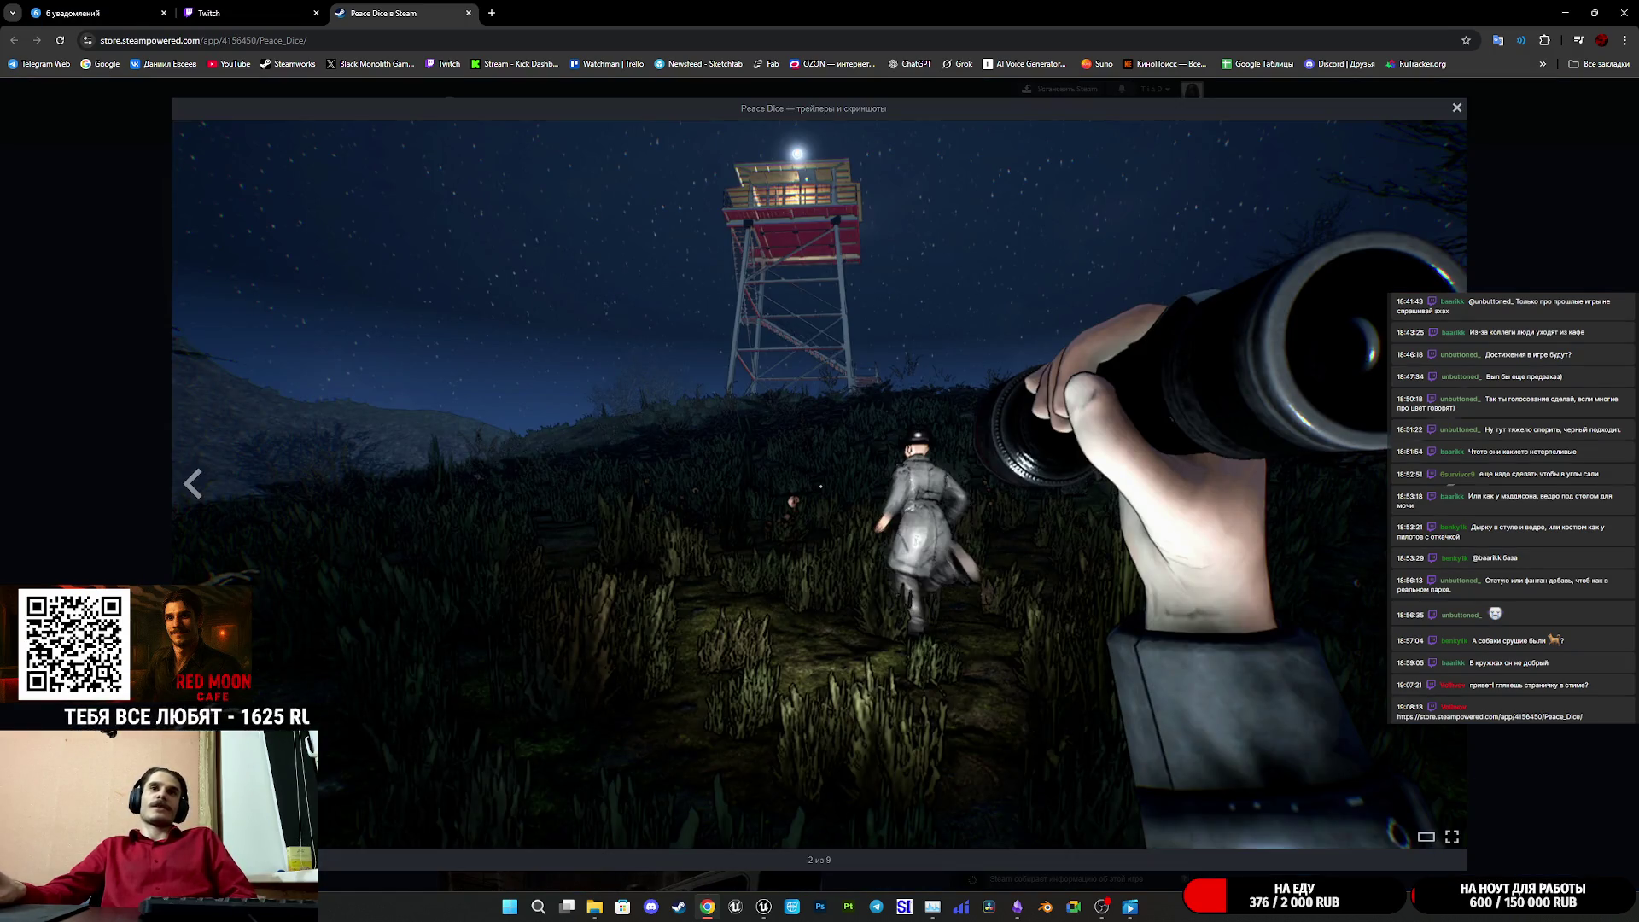
key(Right)
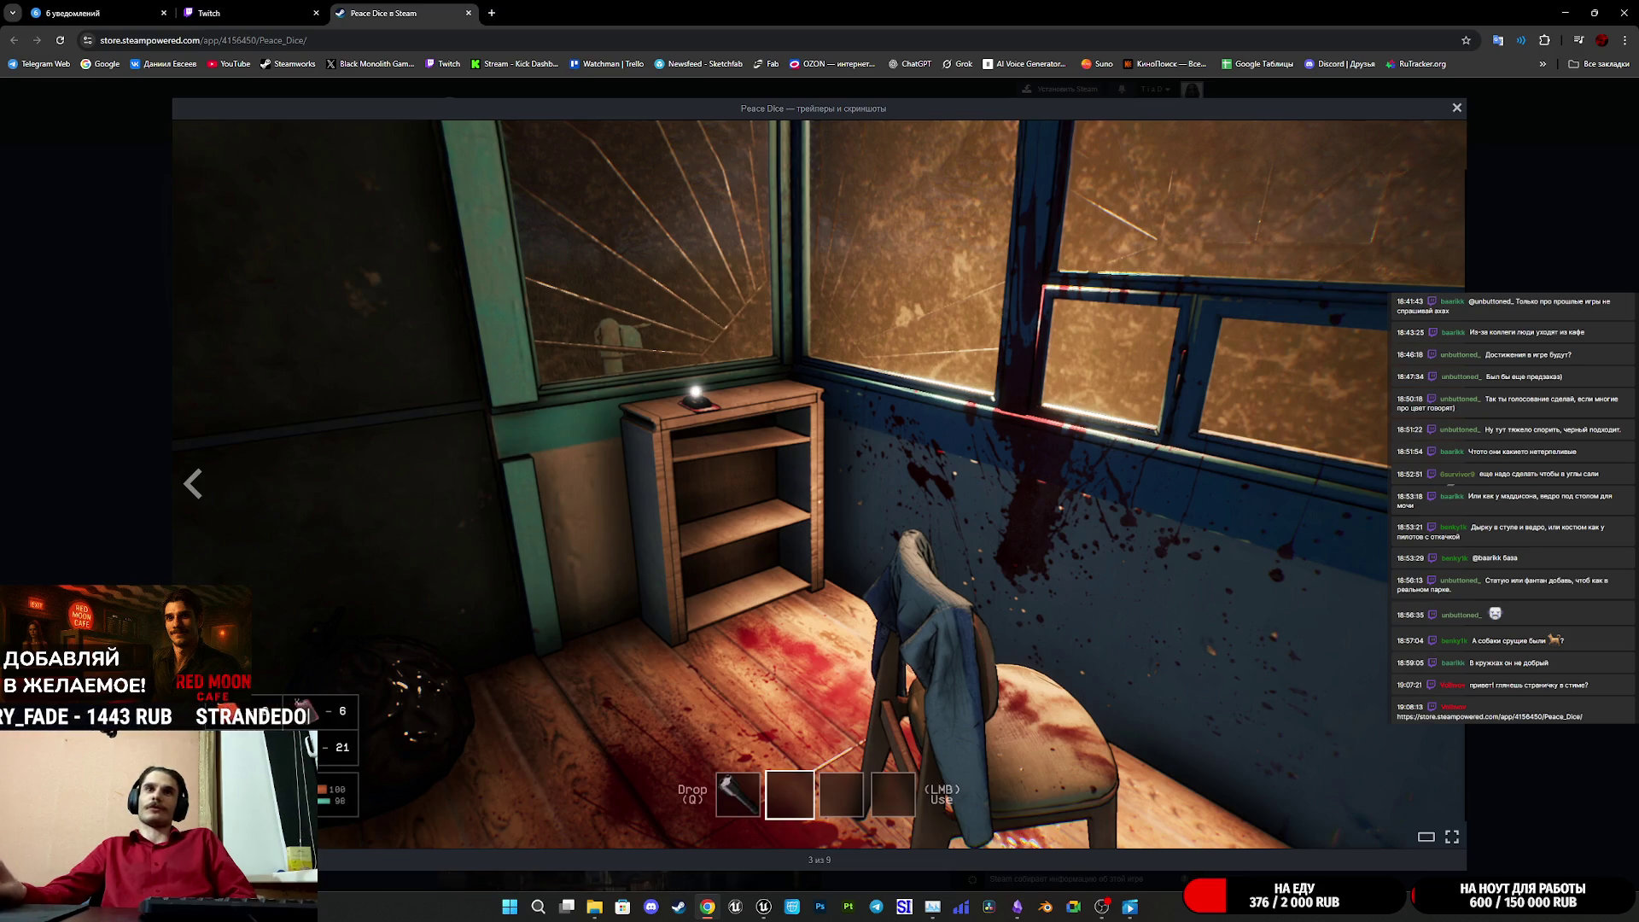
key(Right)
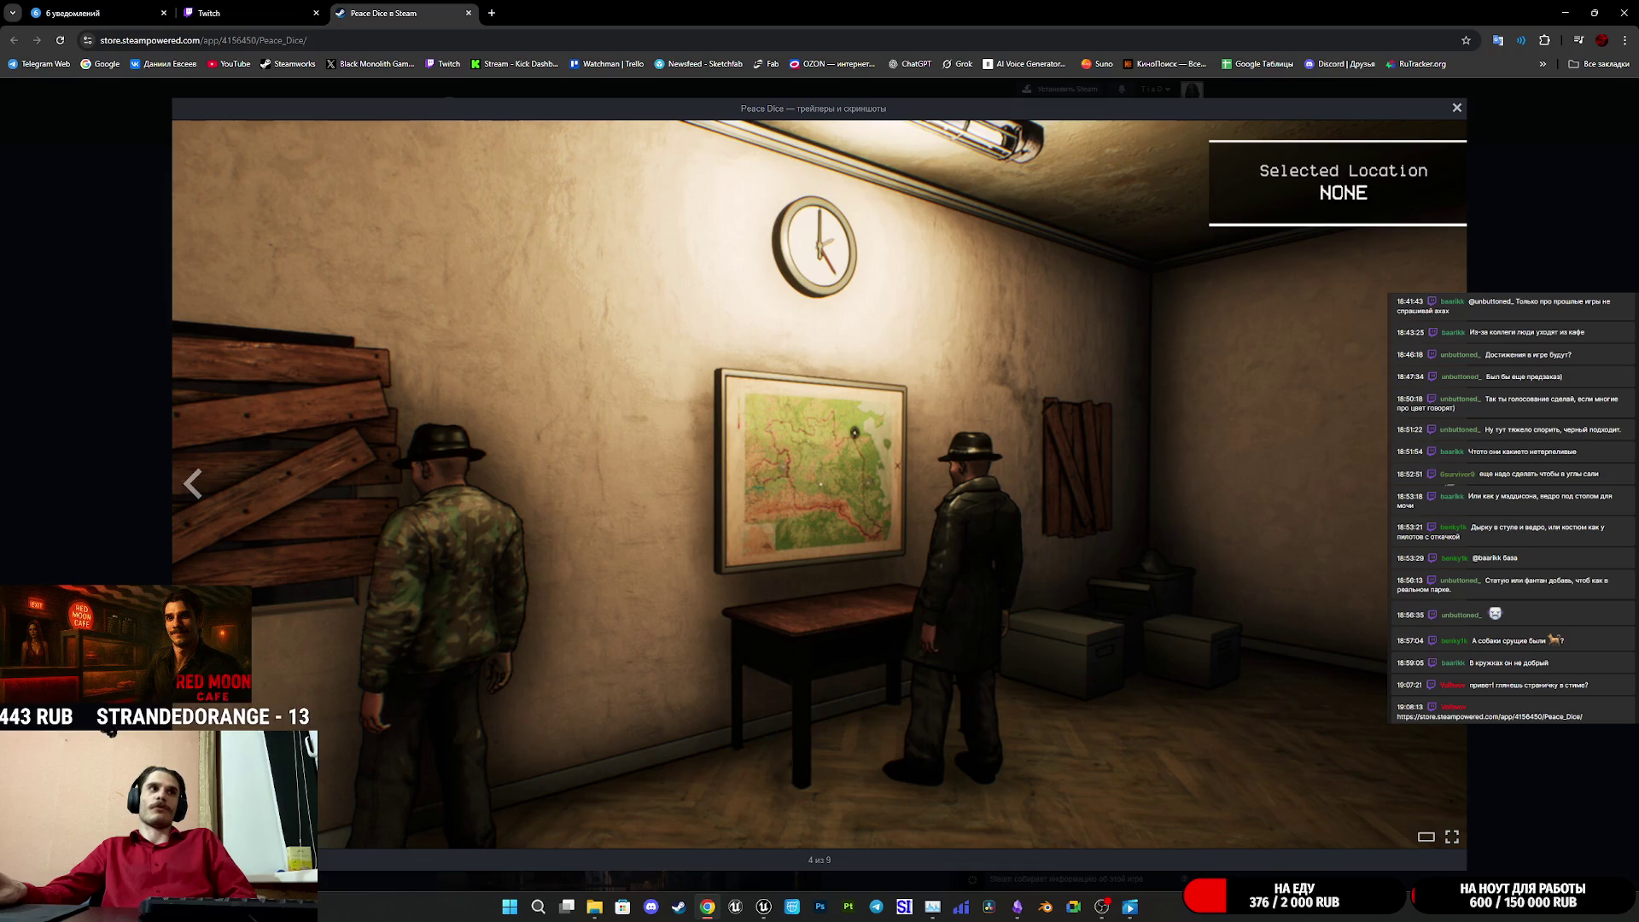
key(Right)
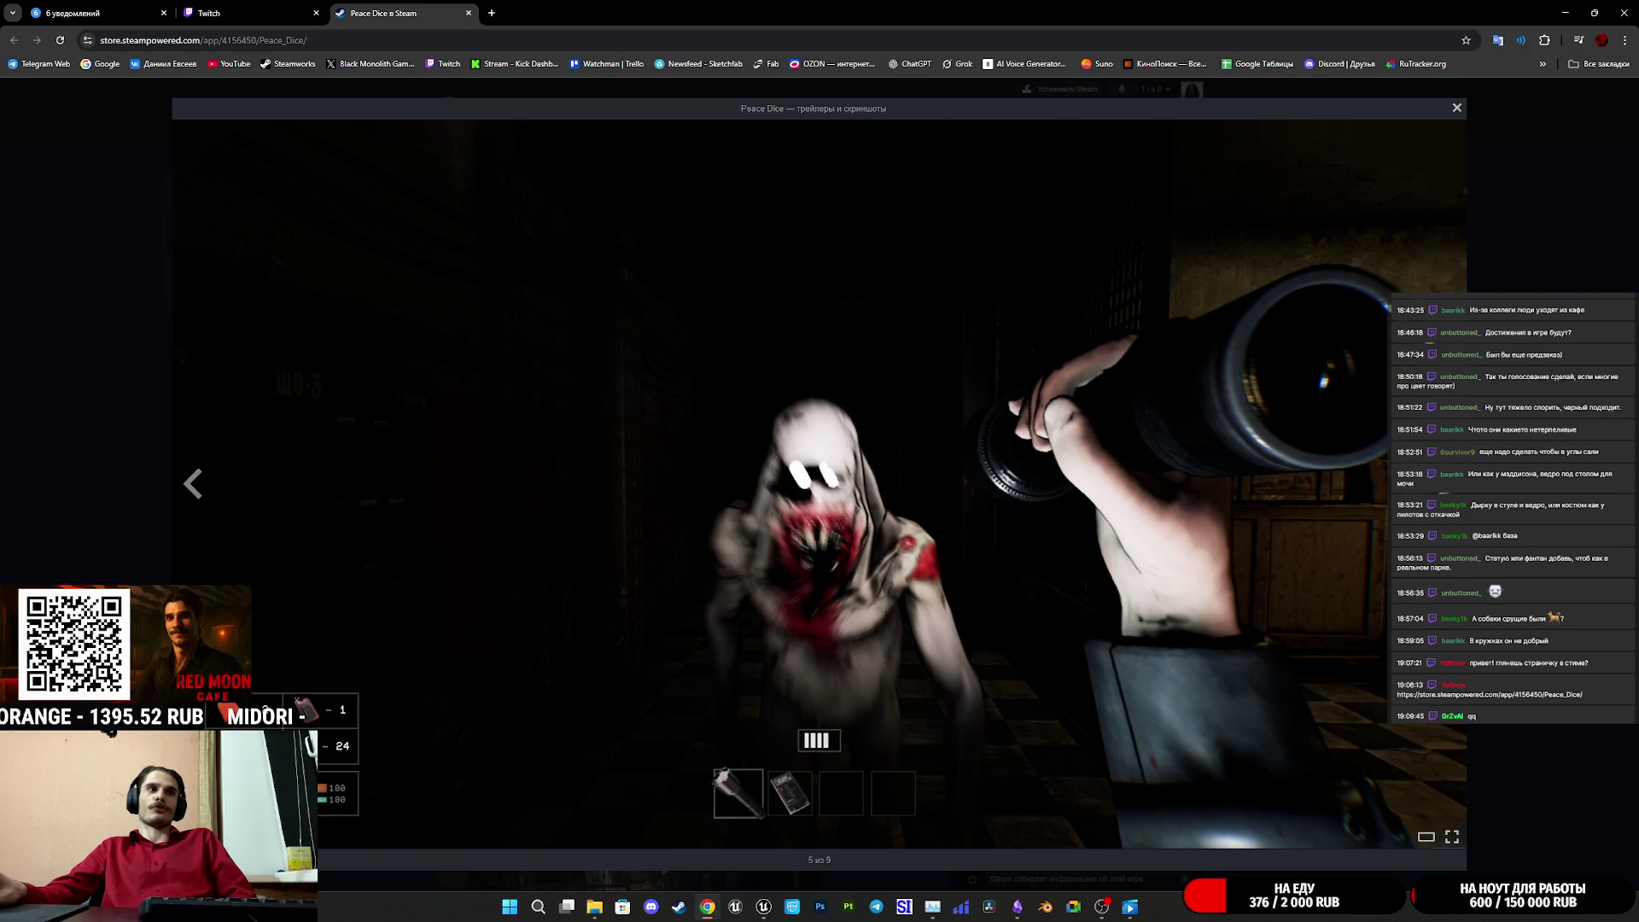
key(Right)
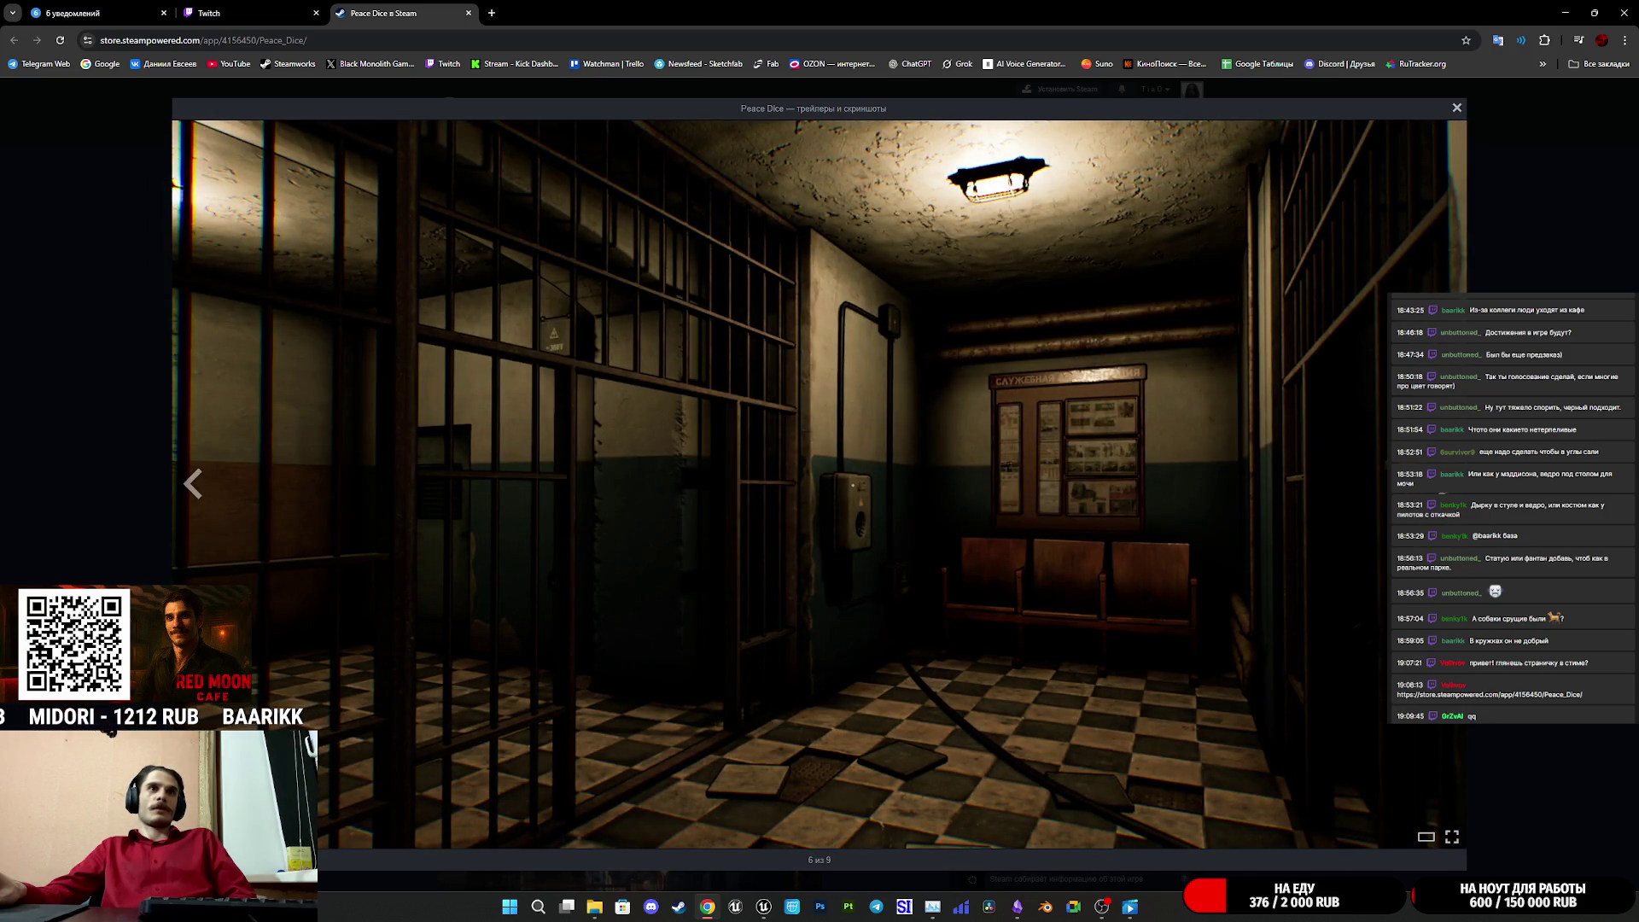
key(Right)
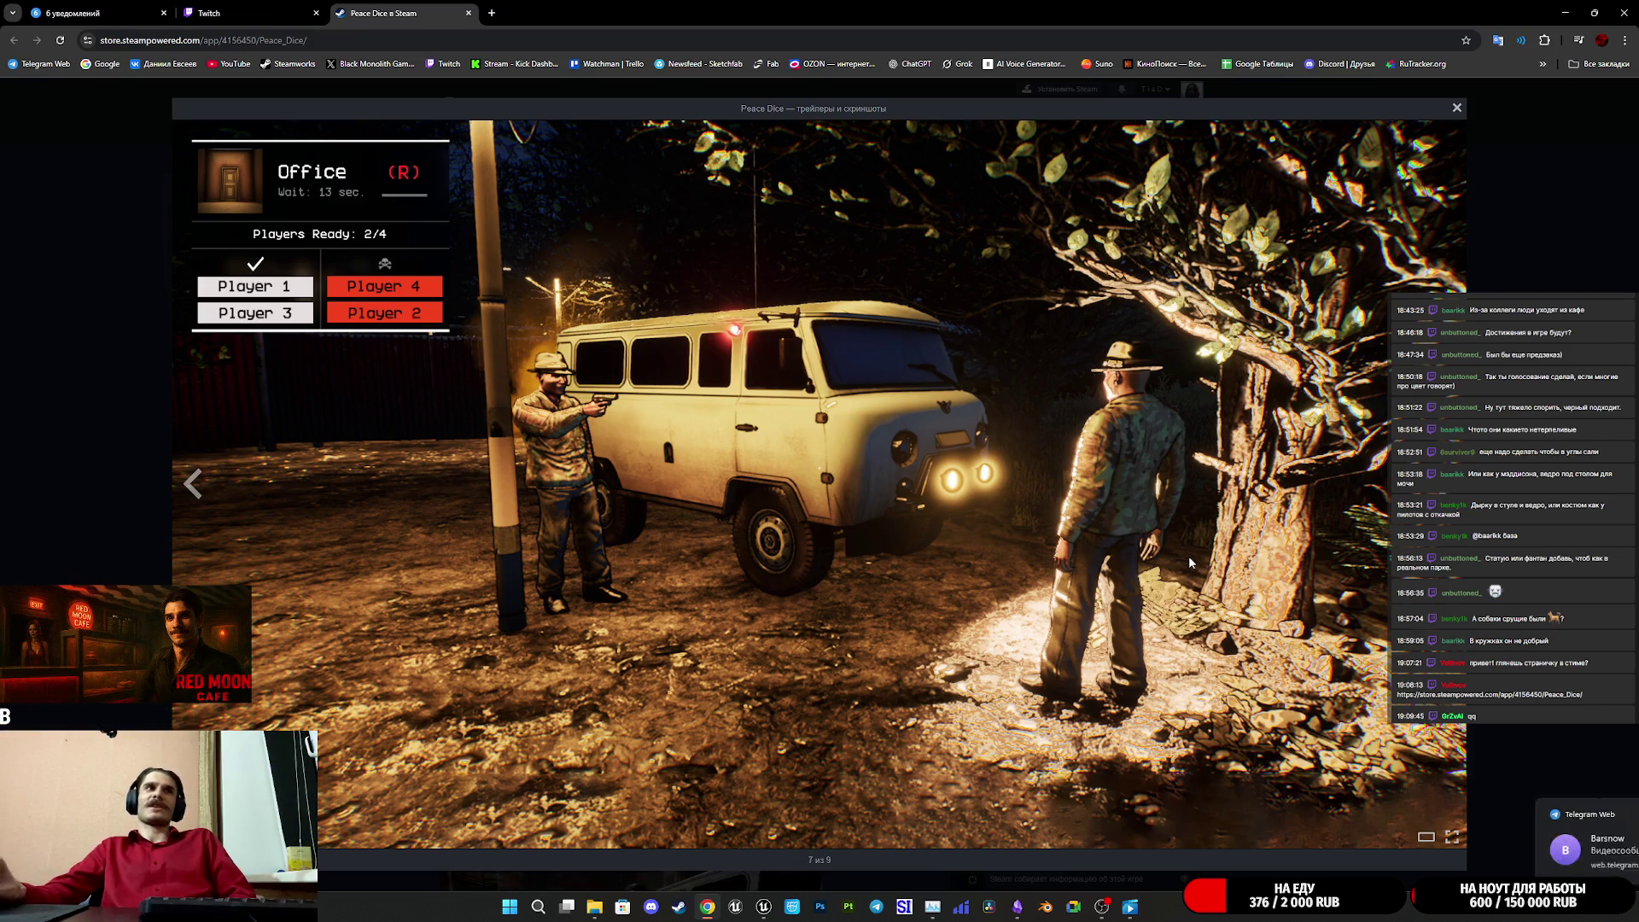
key(Right)
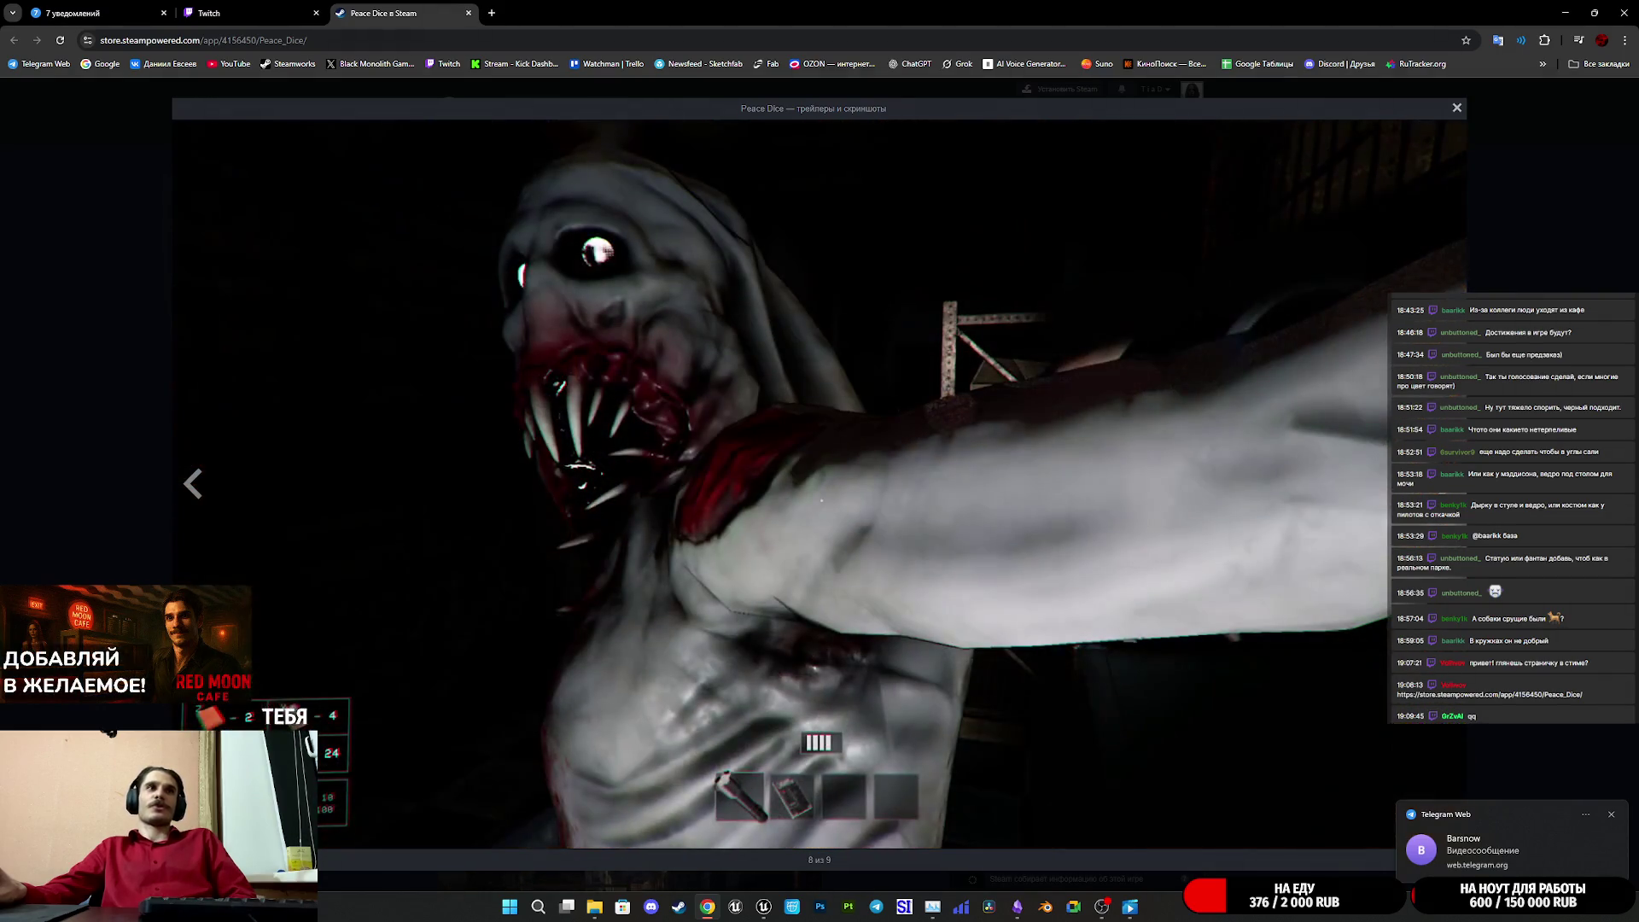
key(Right)
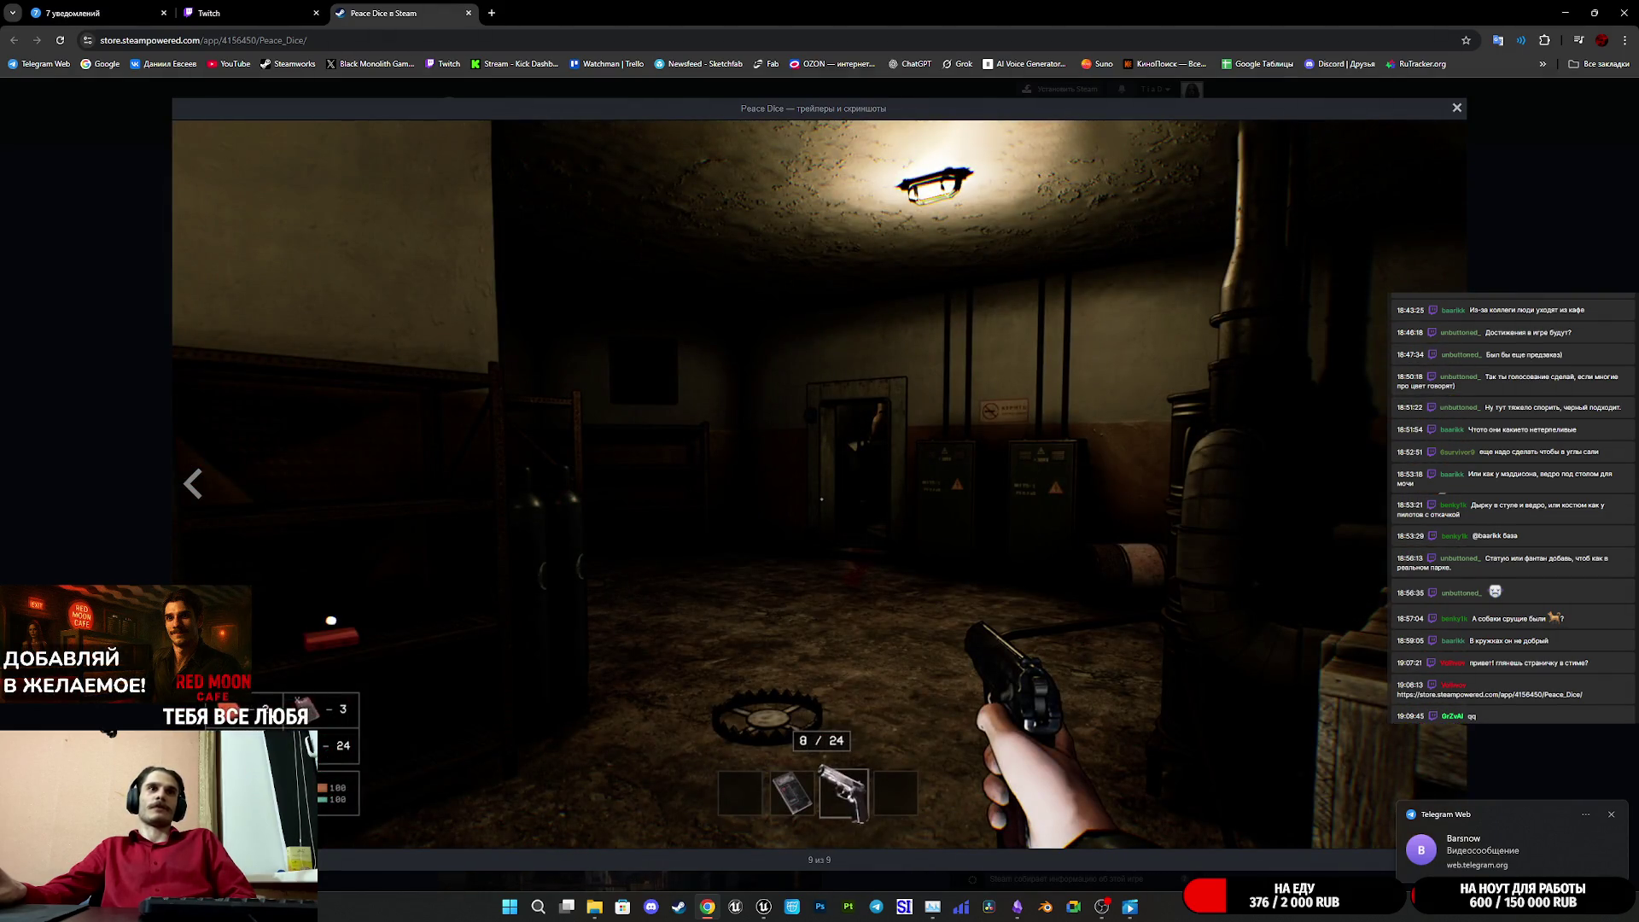
key(Right)
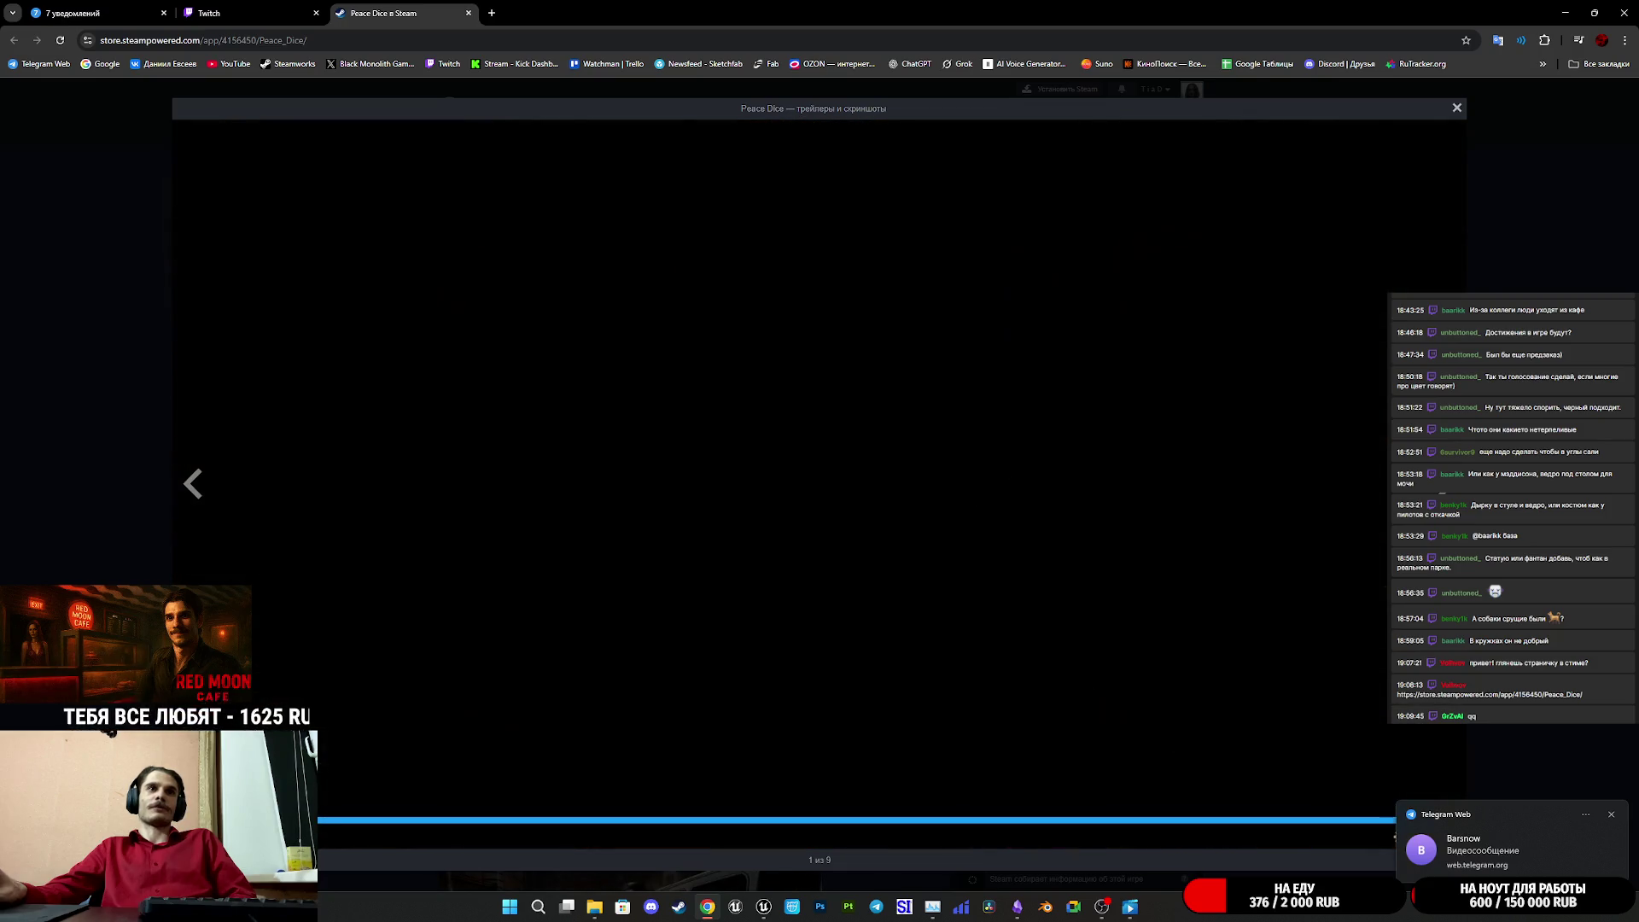
- Step back to the jail-corridor screenshot, image 6 of 9, and close the viewer
click(190, 496)
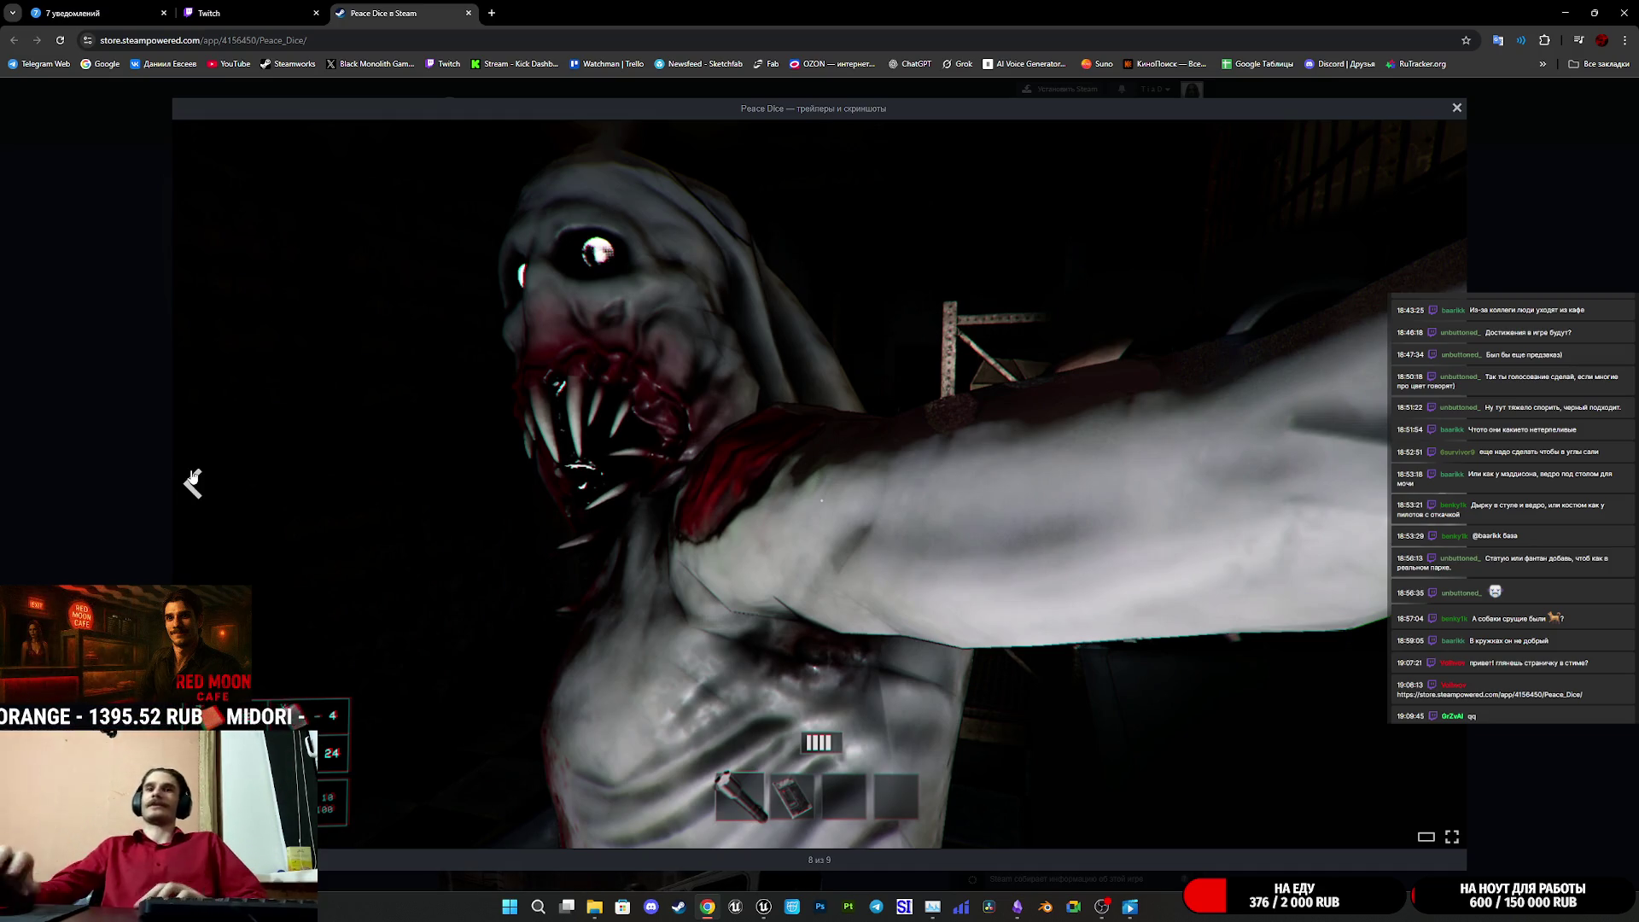
click(188, 496)
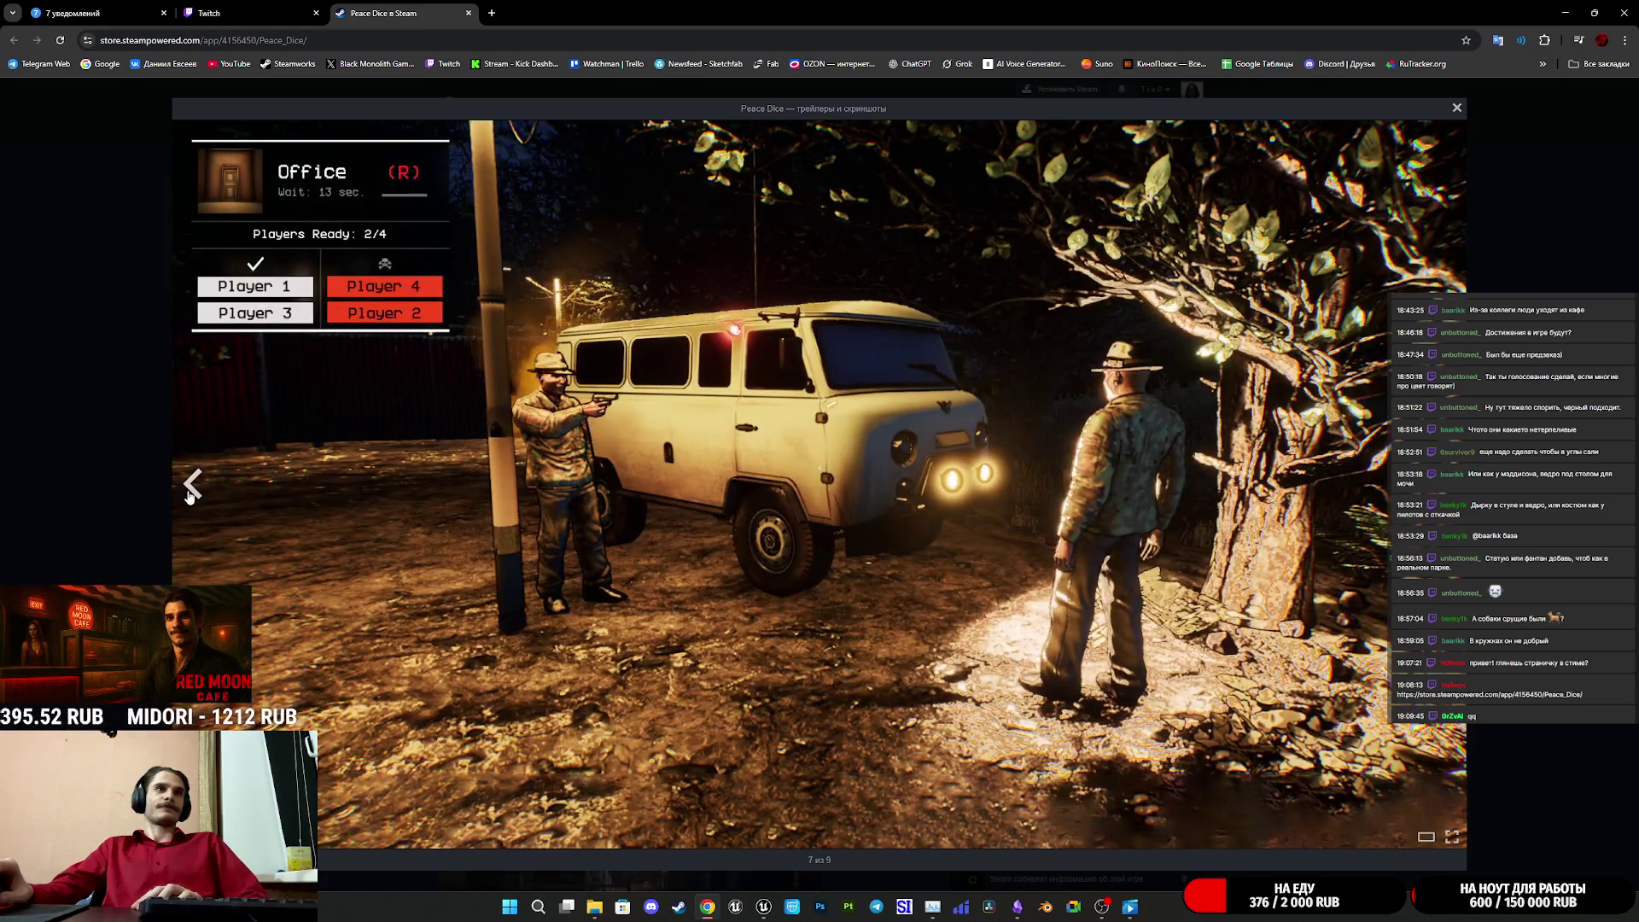
click(189, 497)
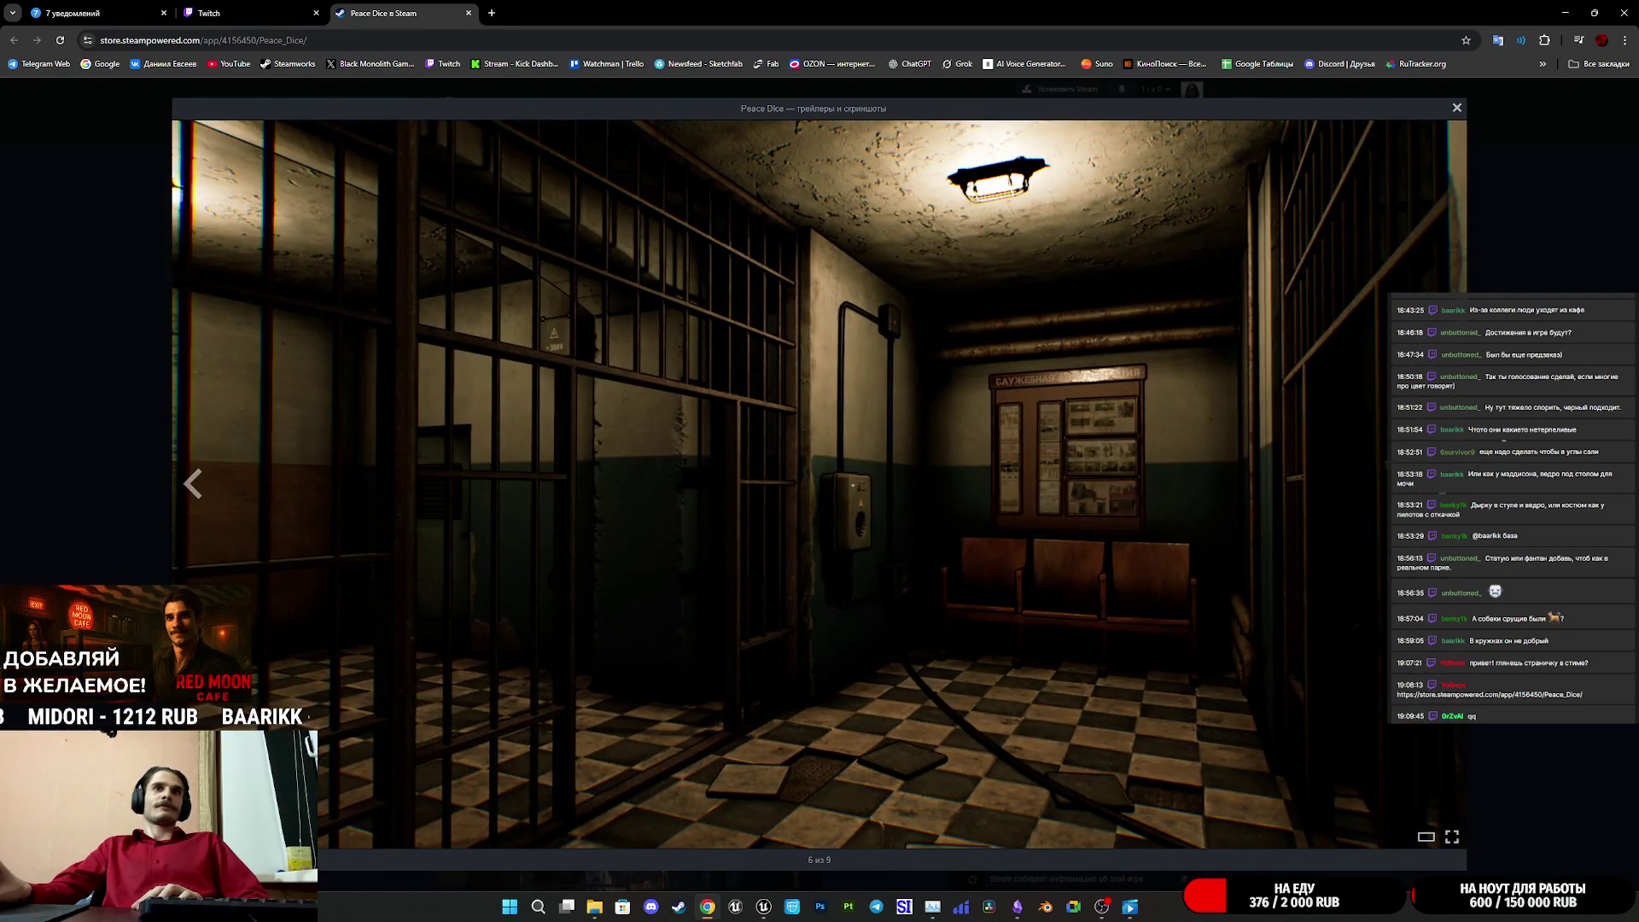
key(Escape)
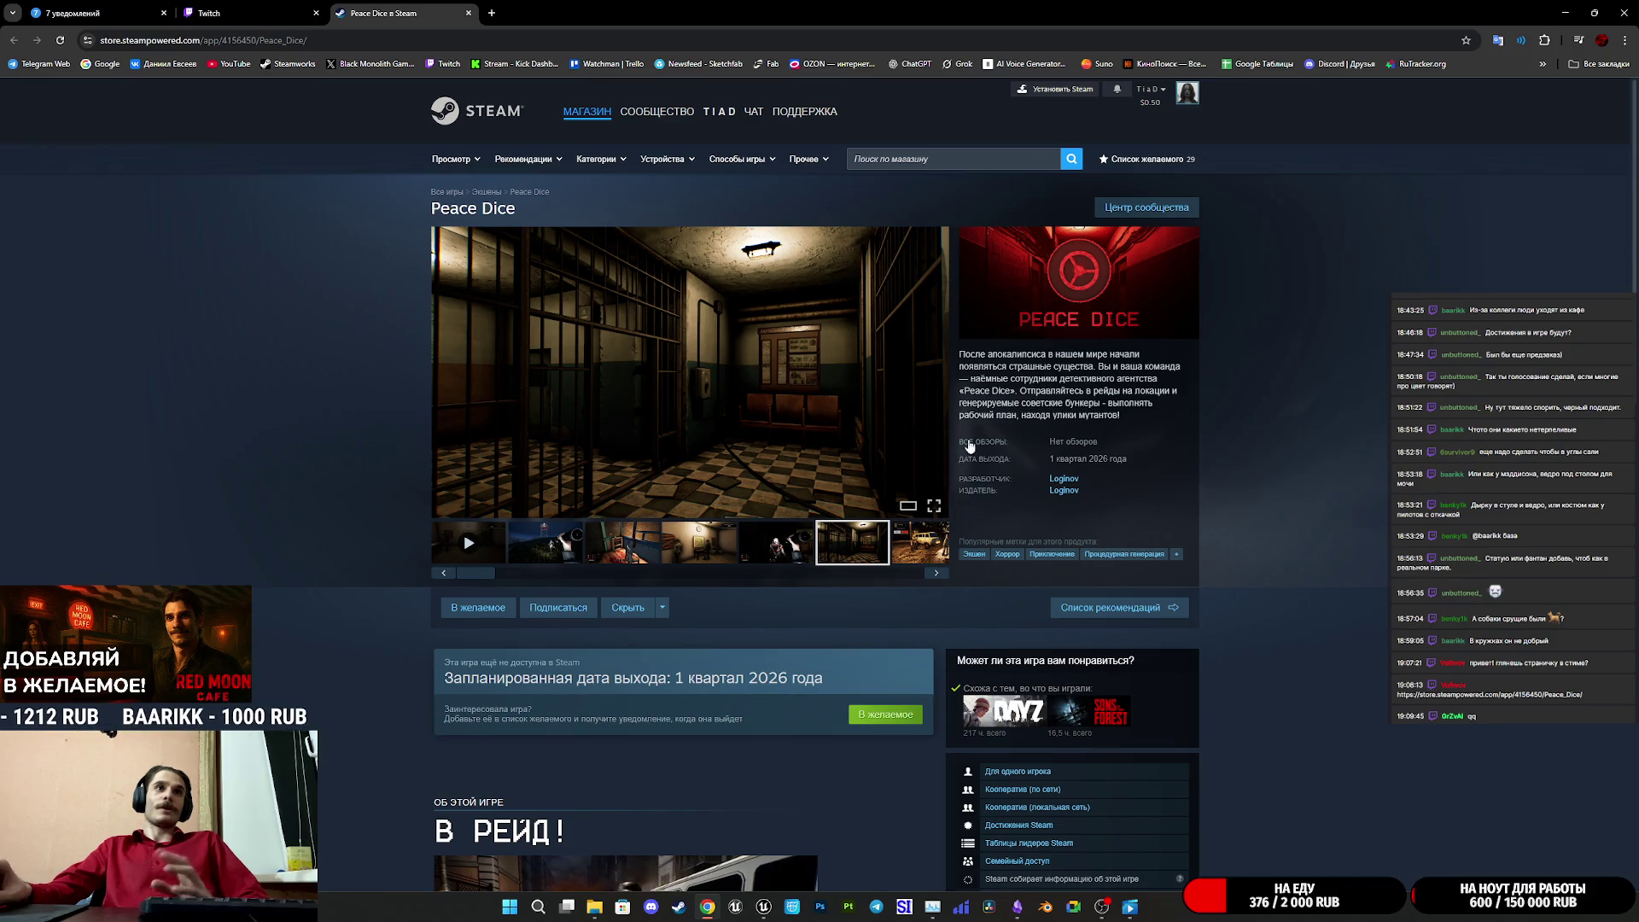
- Expand the full Peace Dice game description and scroll through it
scroll(987, 605, down, 5)
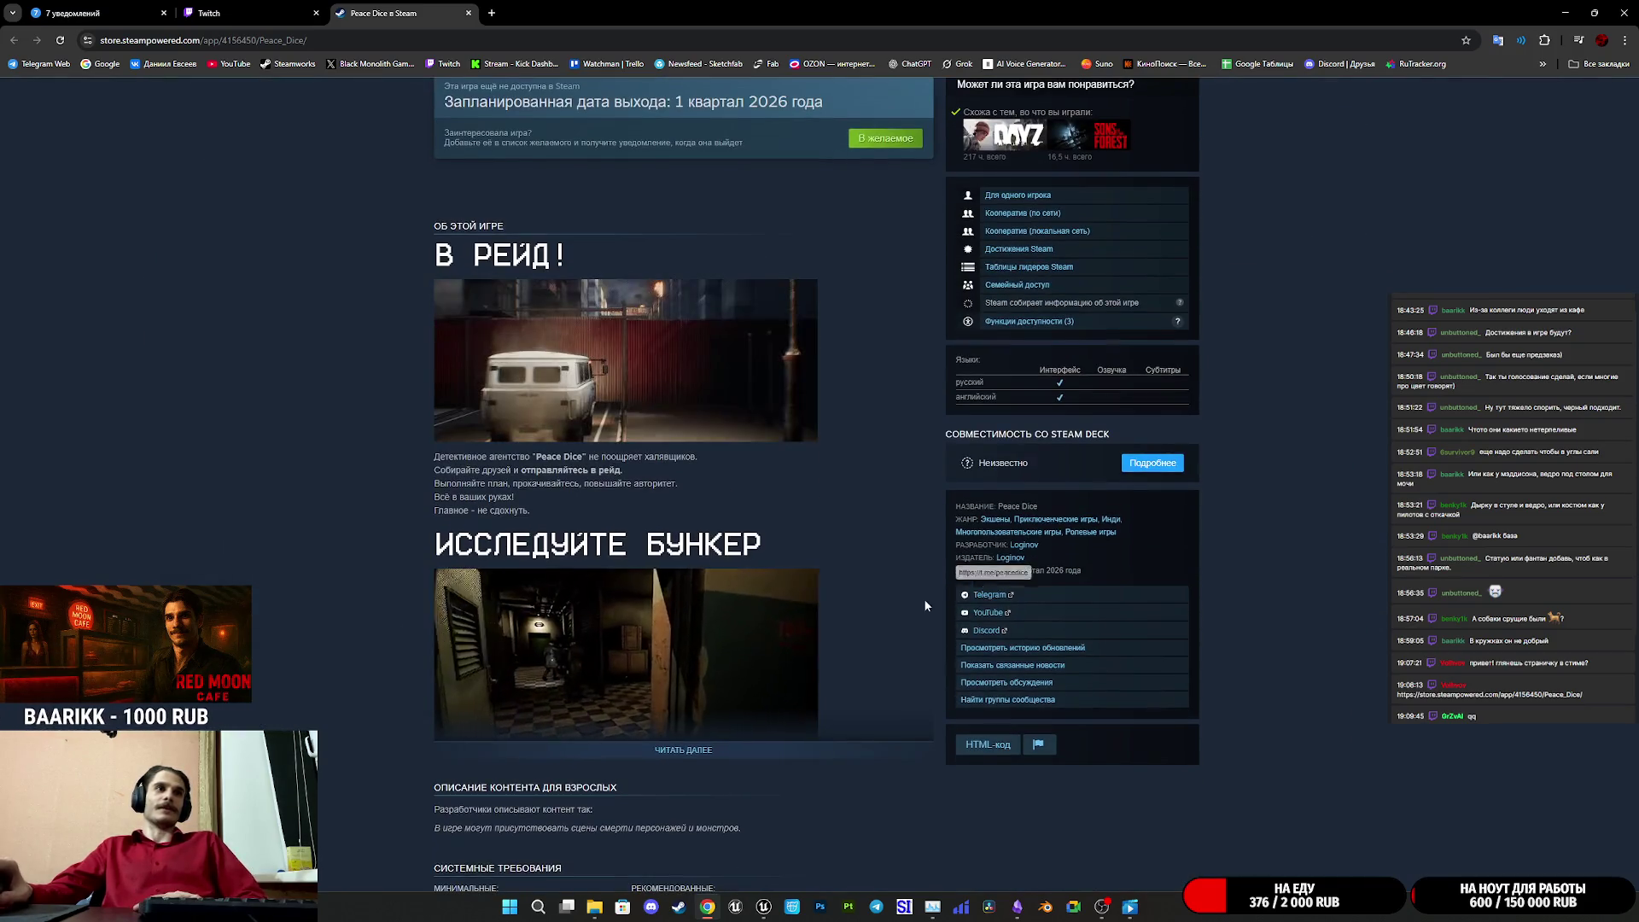
click(697, 751)
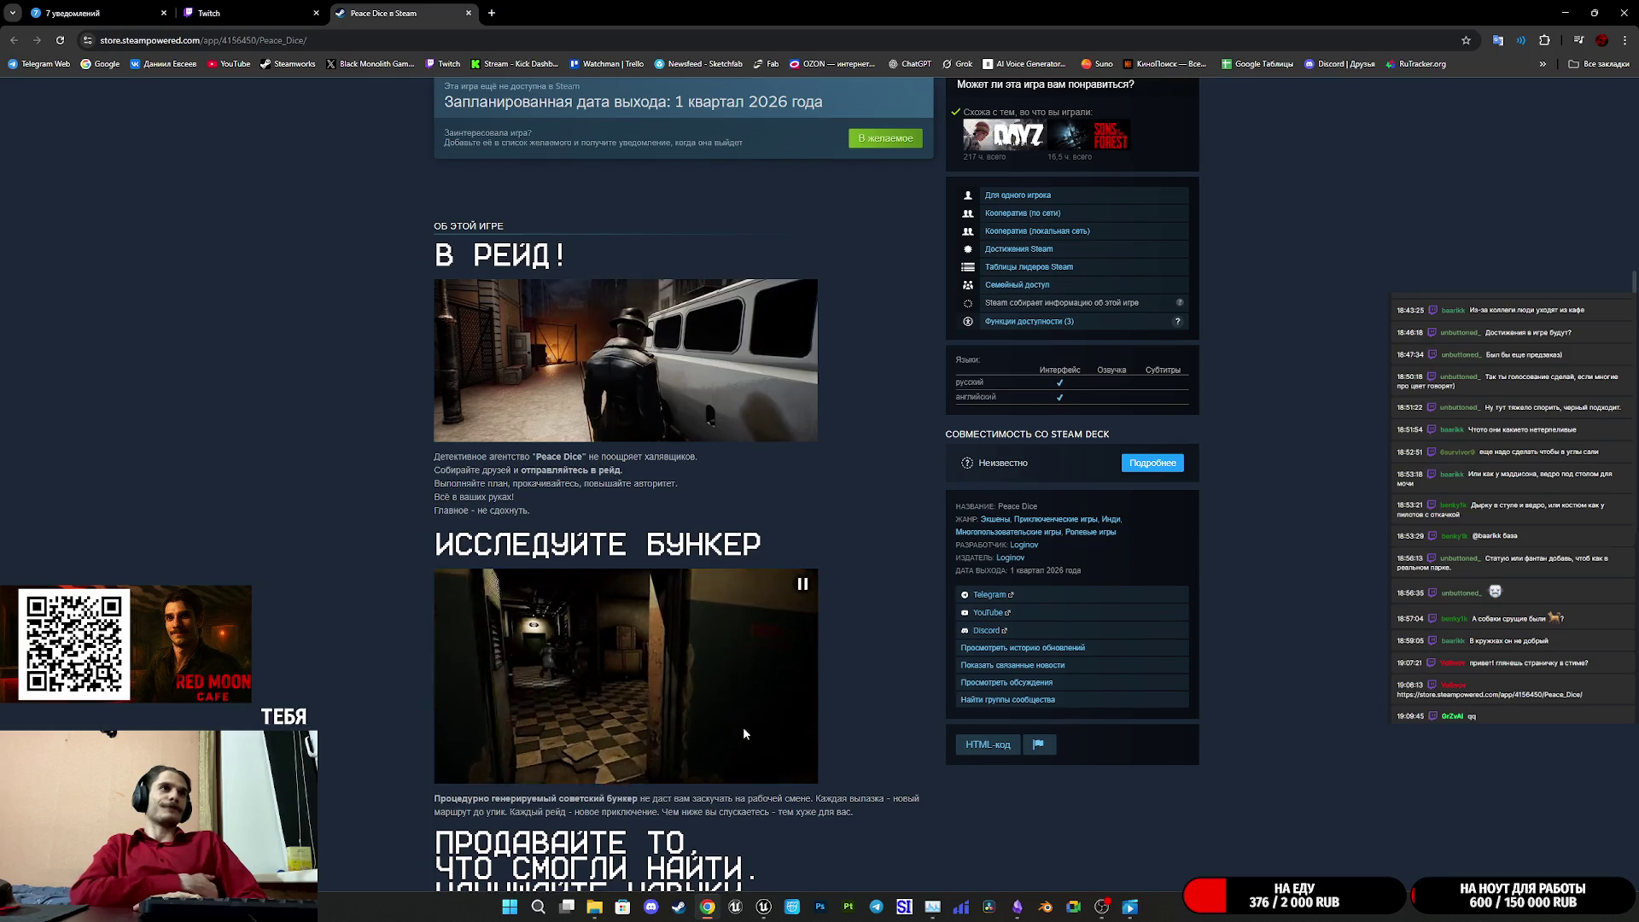
scroll(787, 700, down, 5)
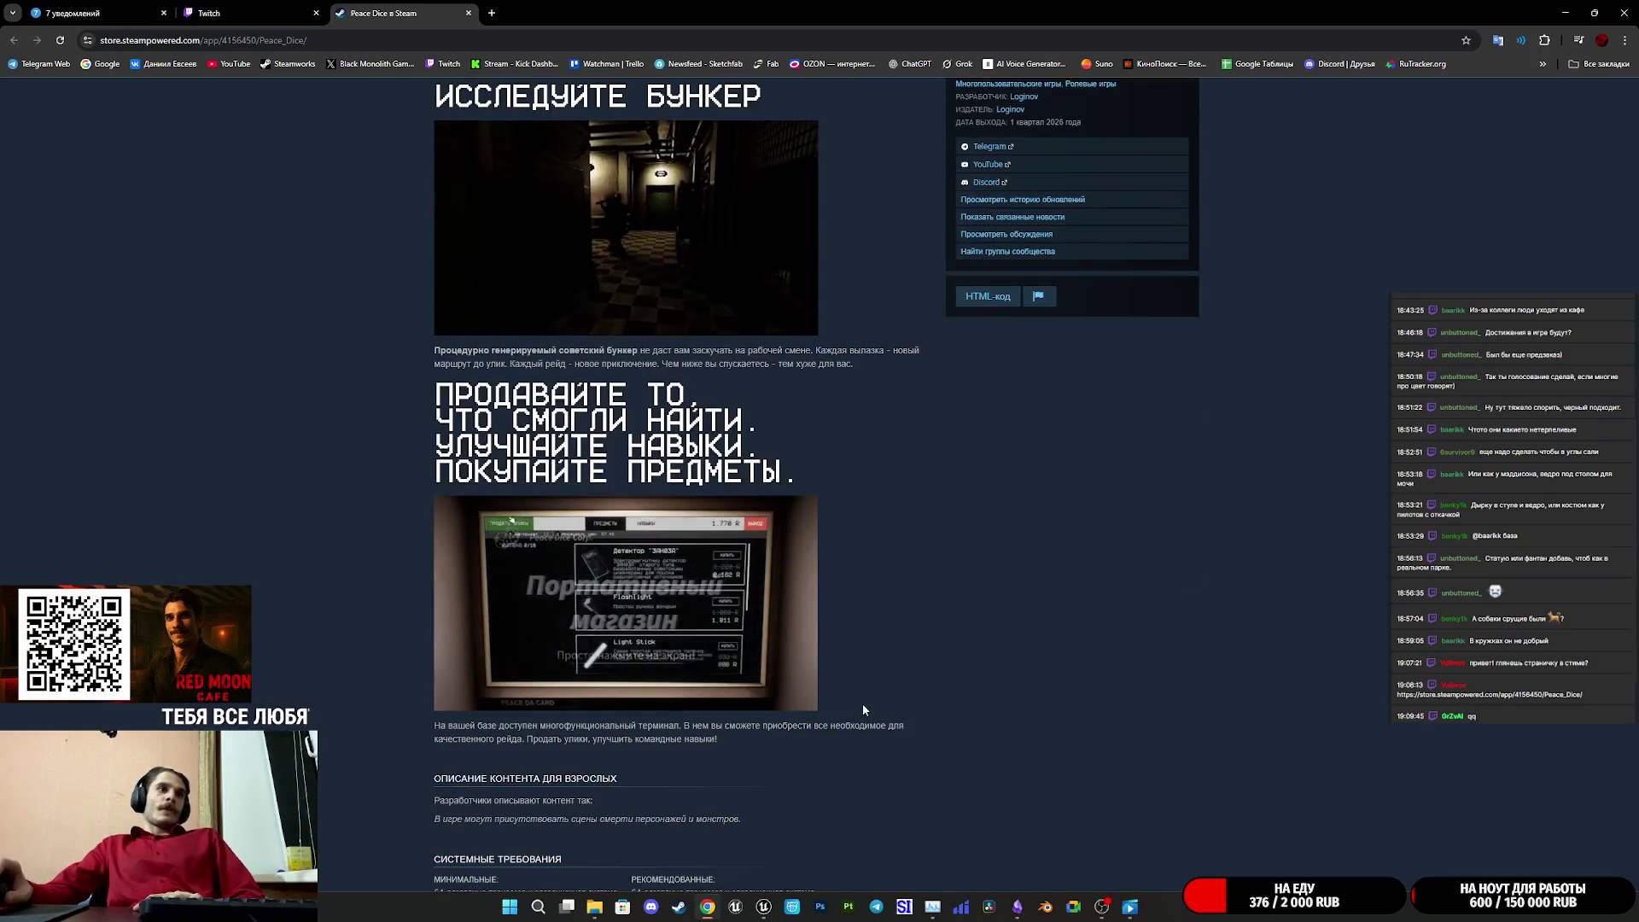
scroll(896, 683, down, 4)
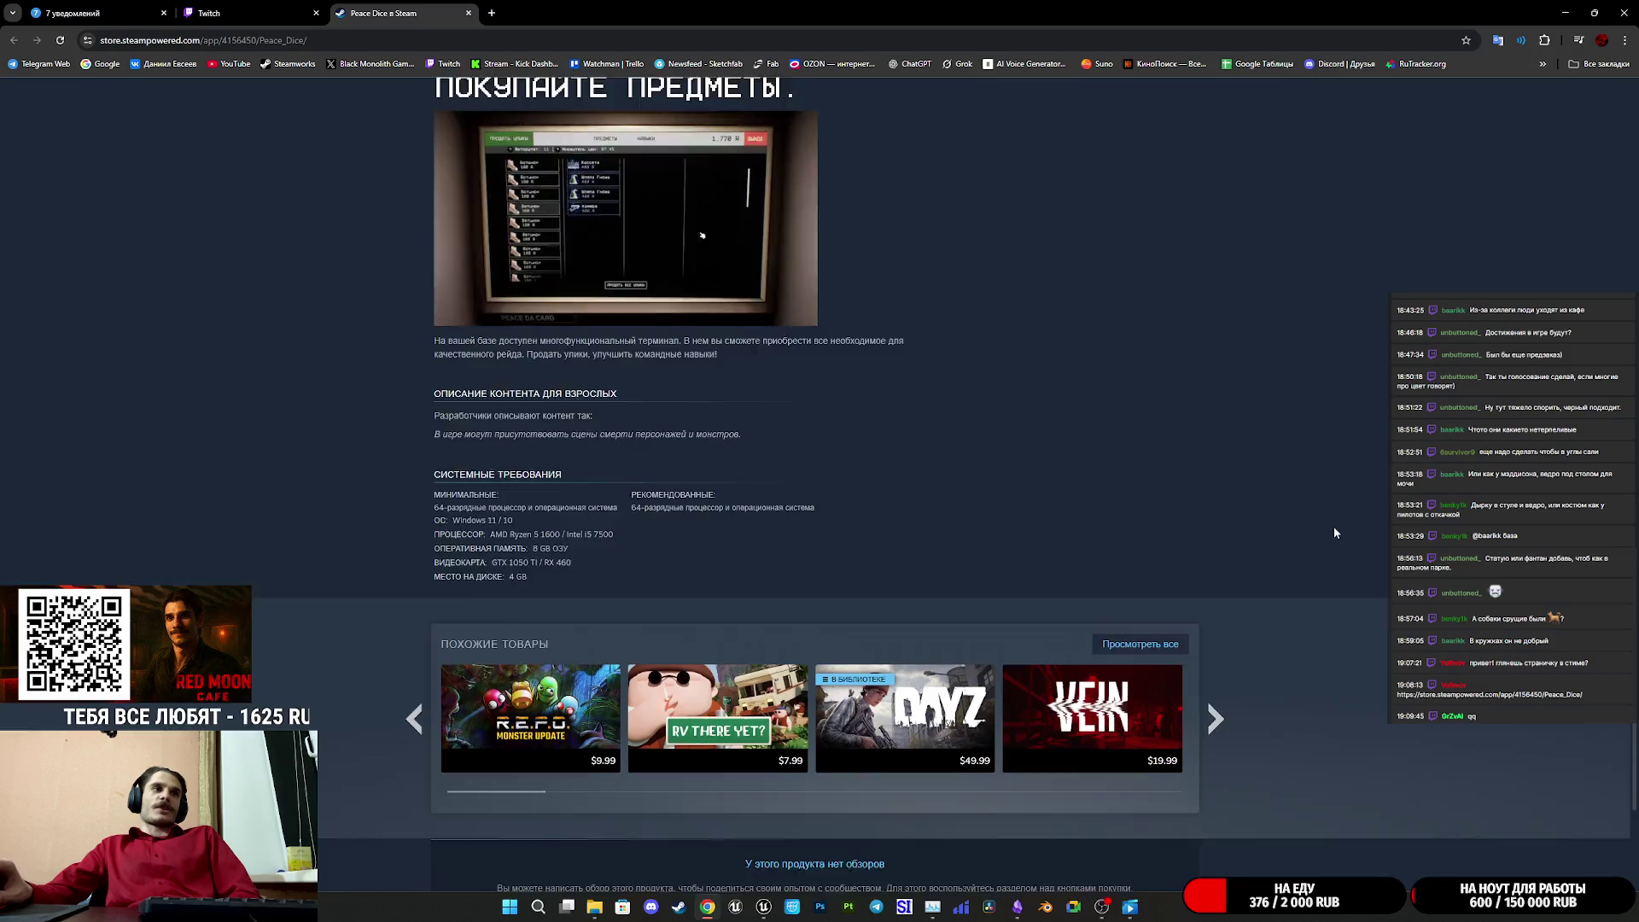
scroll(1333, 526, down, 3)
scroll(1333, 526, up, 3)
scroll(1324, 582, up, 6)
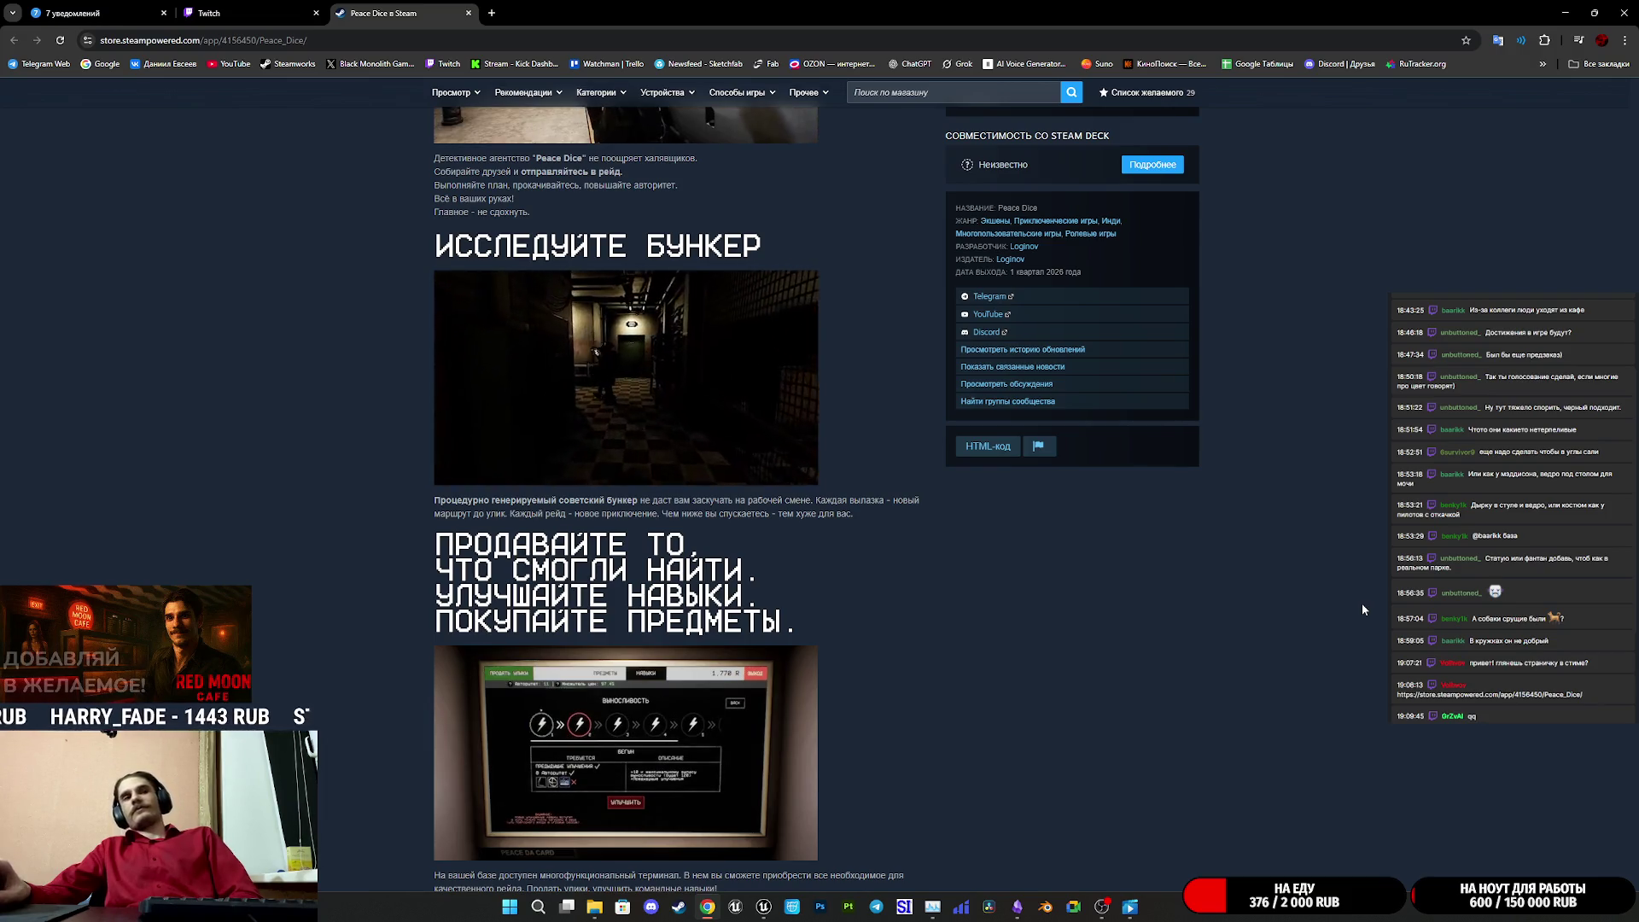
- Open Peace Dice's community groups, re-expand the description and scroll down to System Requirements
click(1055, 406)
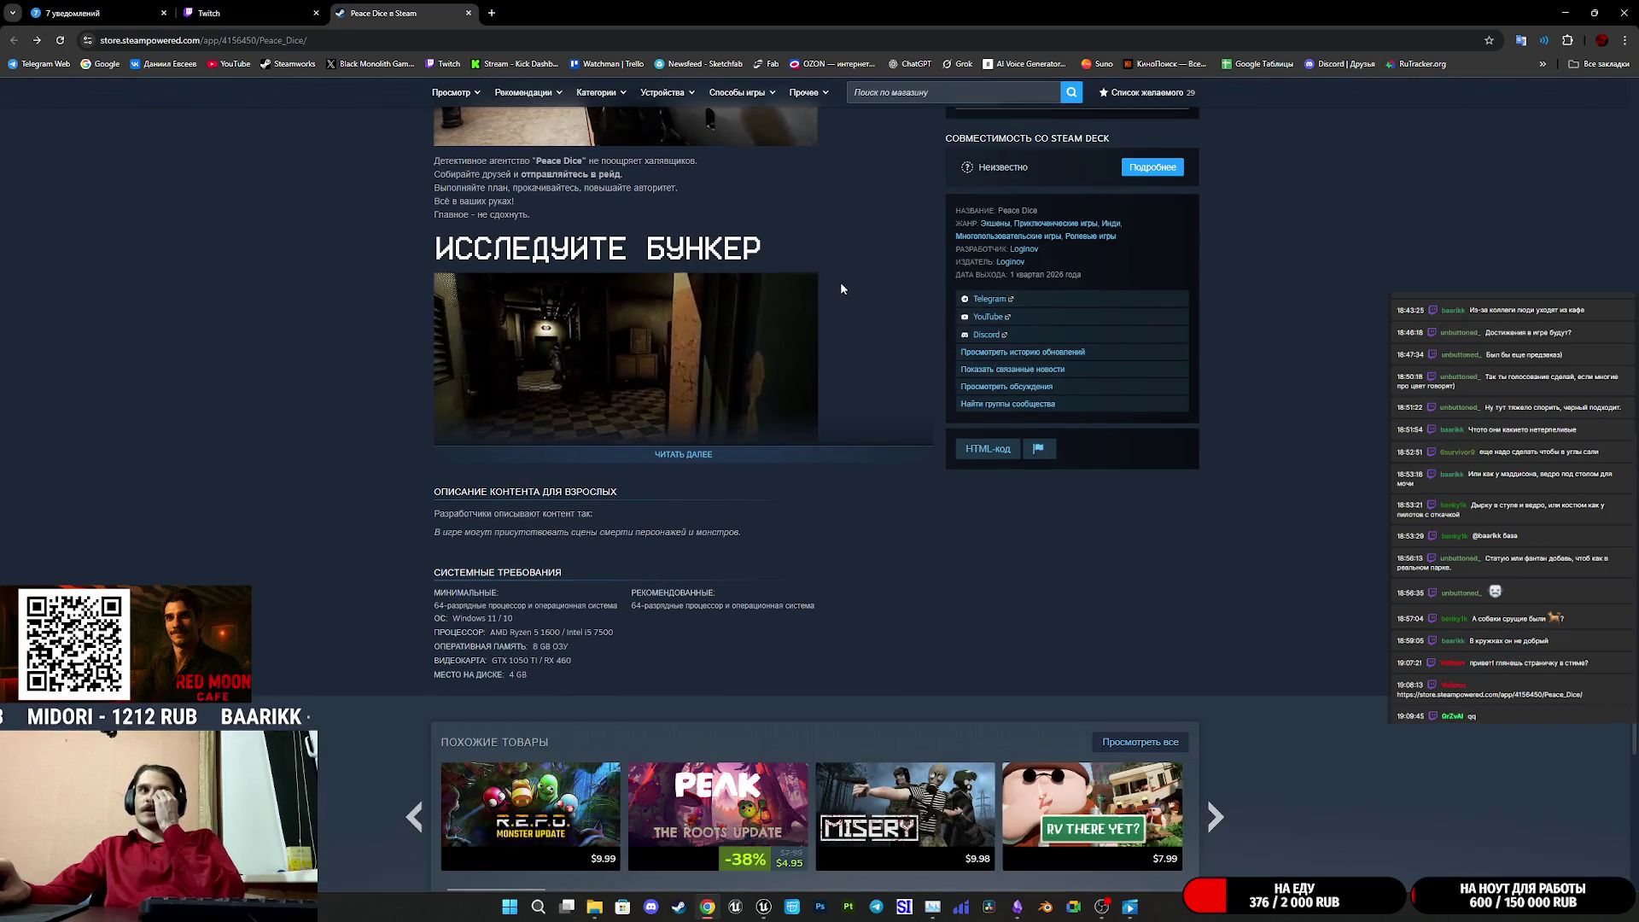
click(729, 454)
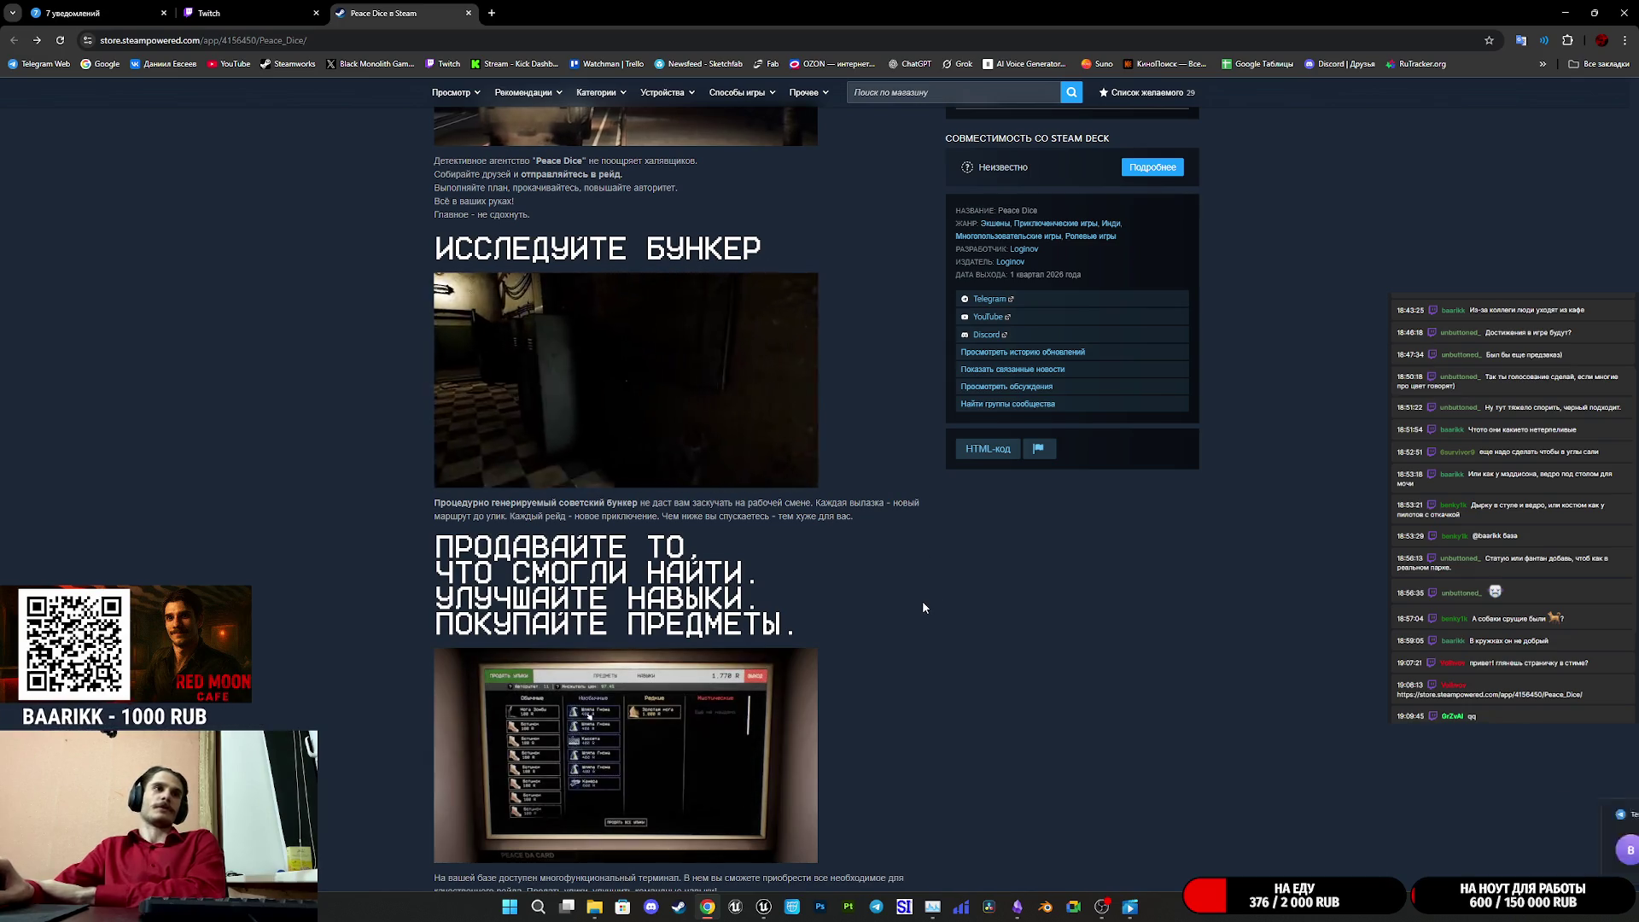
scroll(923, 605, down, 1)
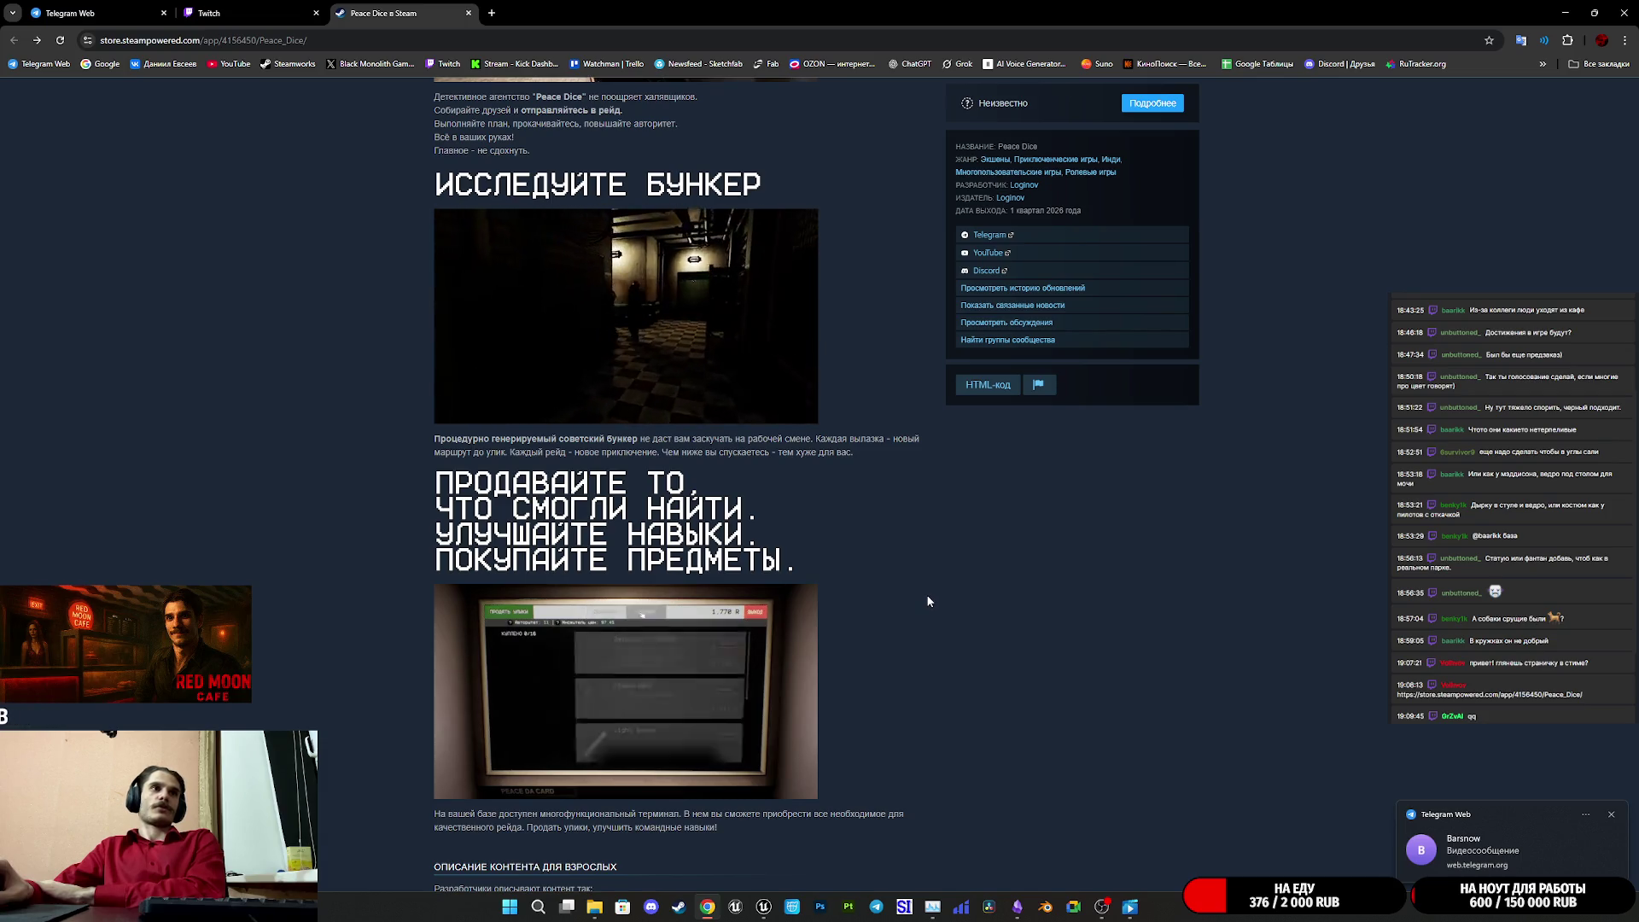
scroll(929, 597, down, 5)
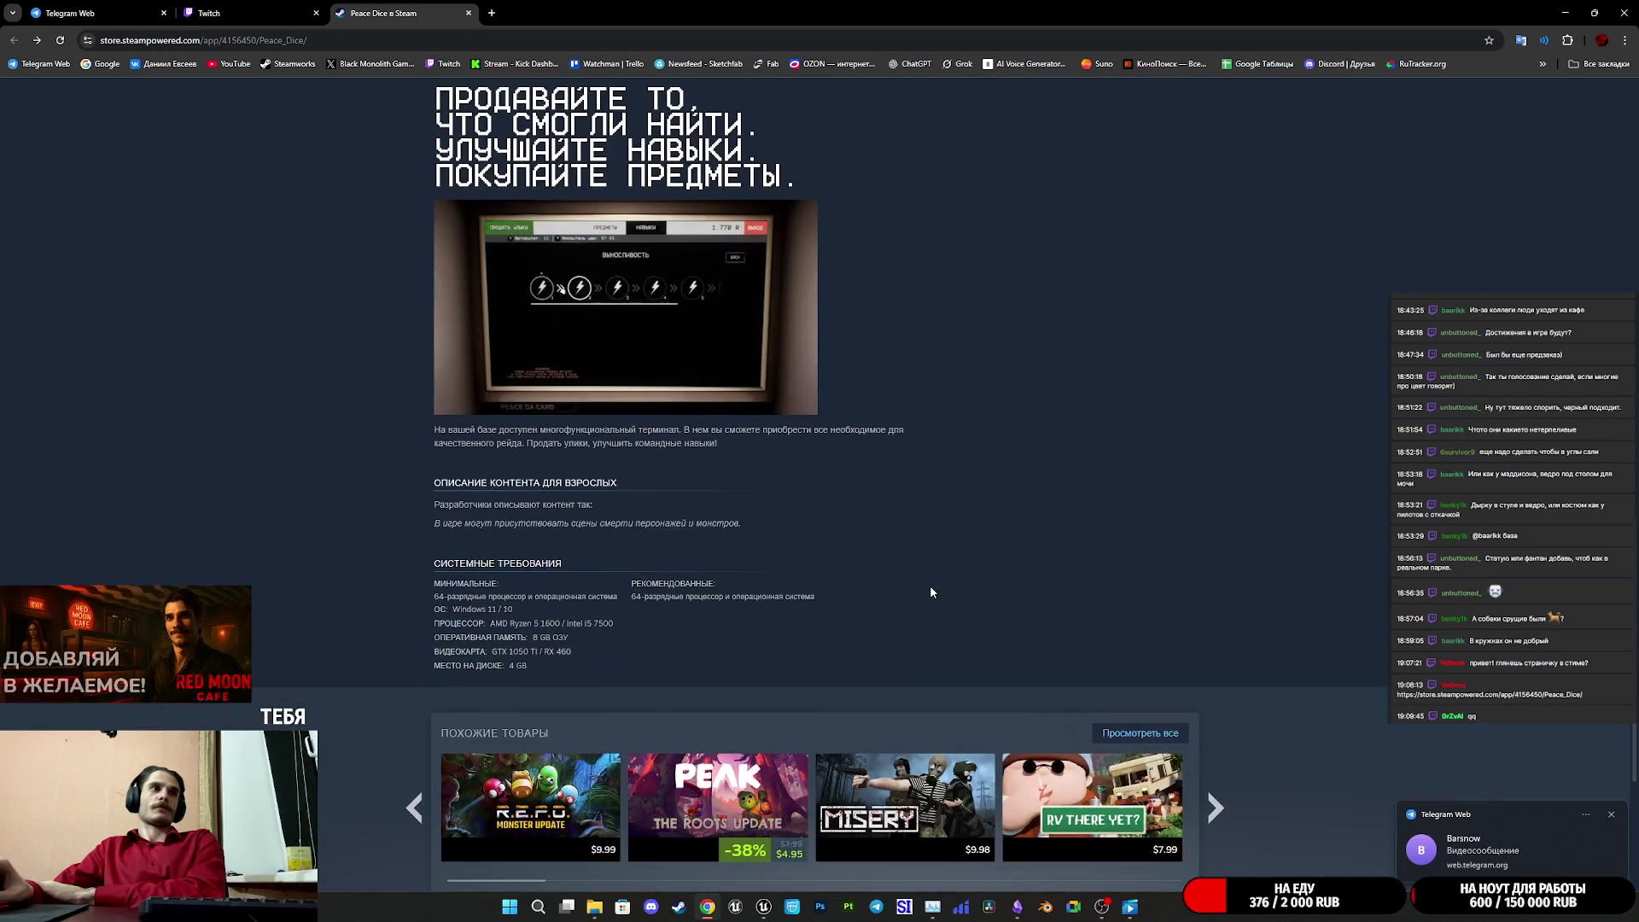
scroll(930, 586, up, 6)
scroll(929, 582, up, 9)
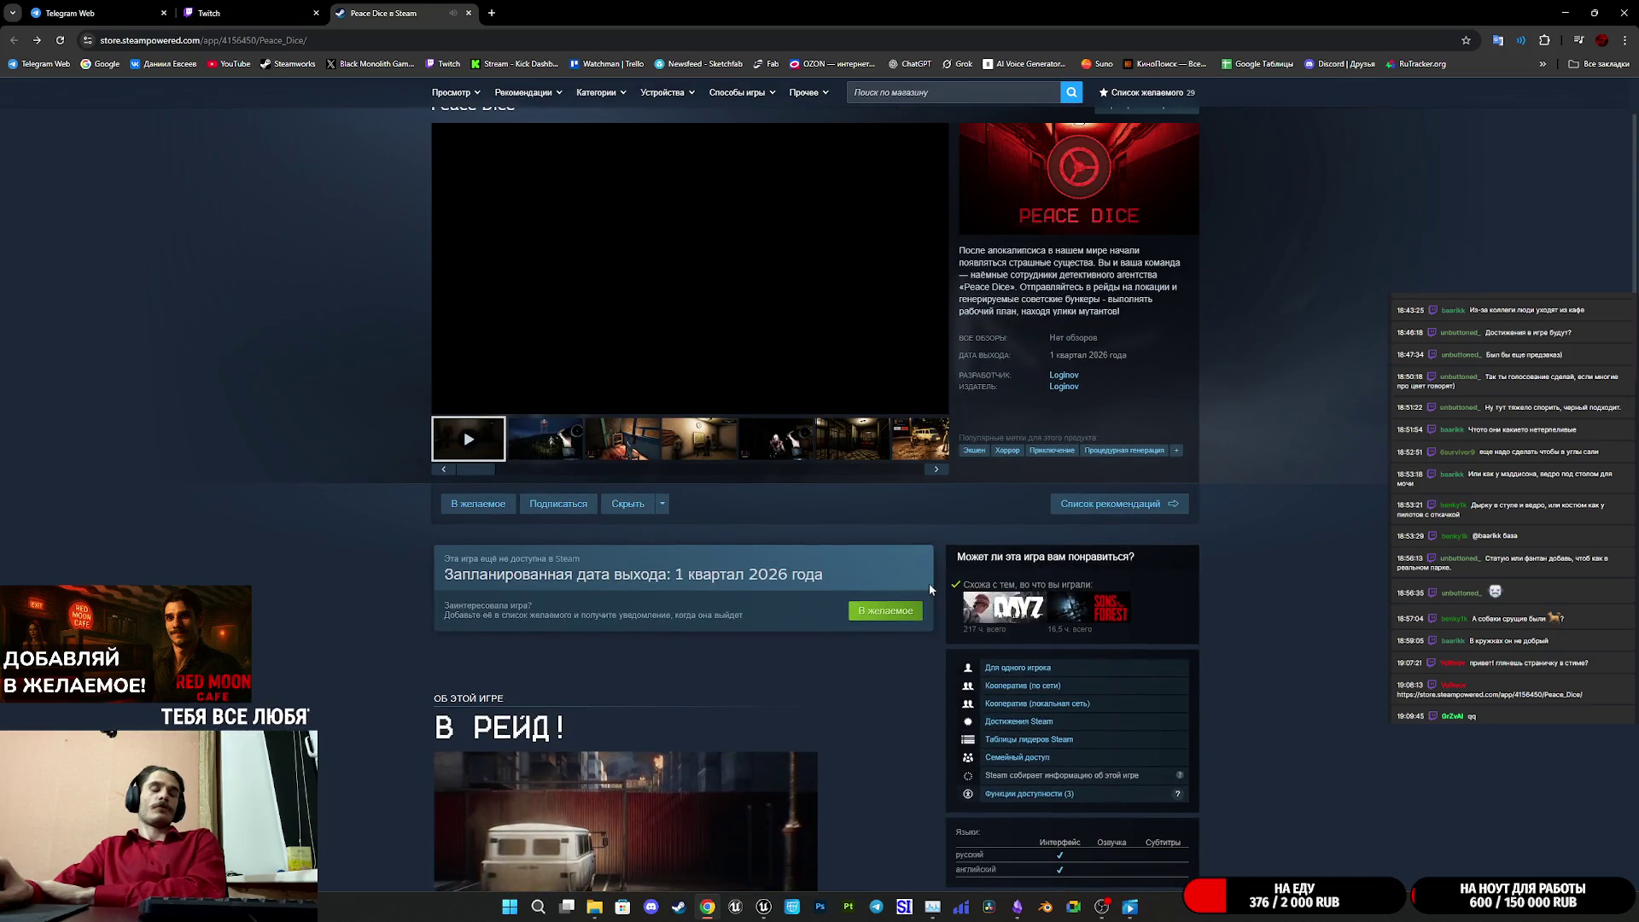
scroll(929, 582, down, 3)
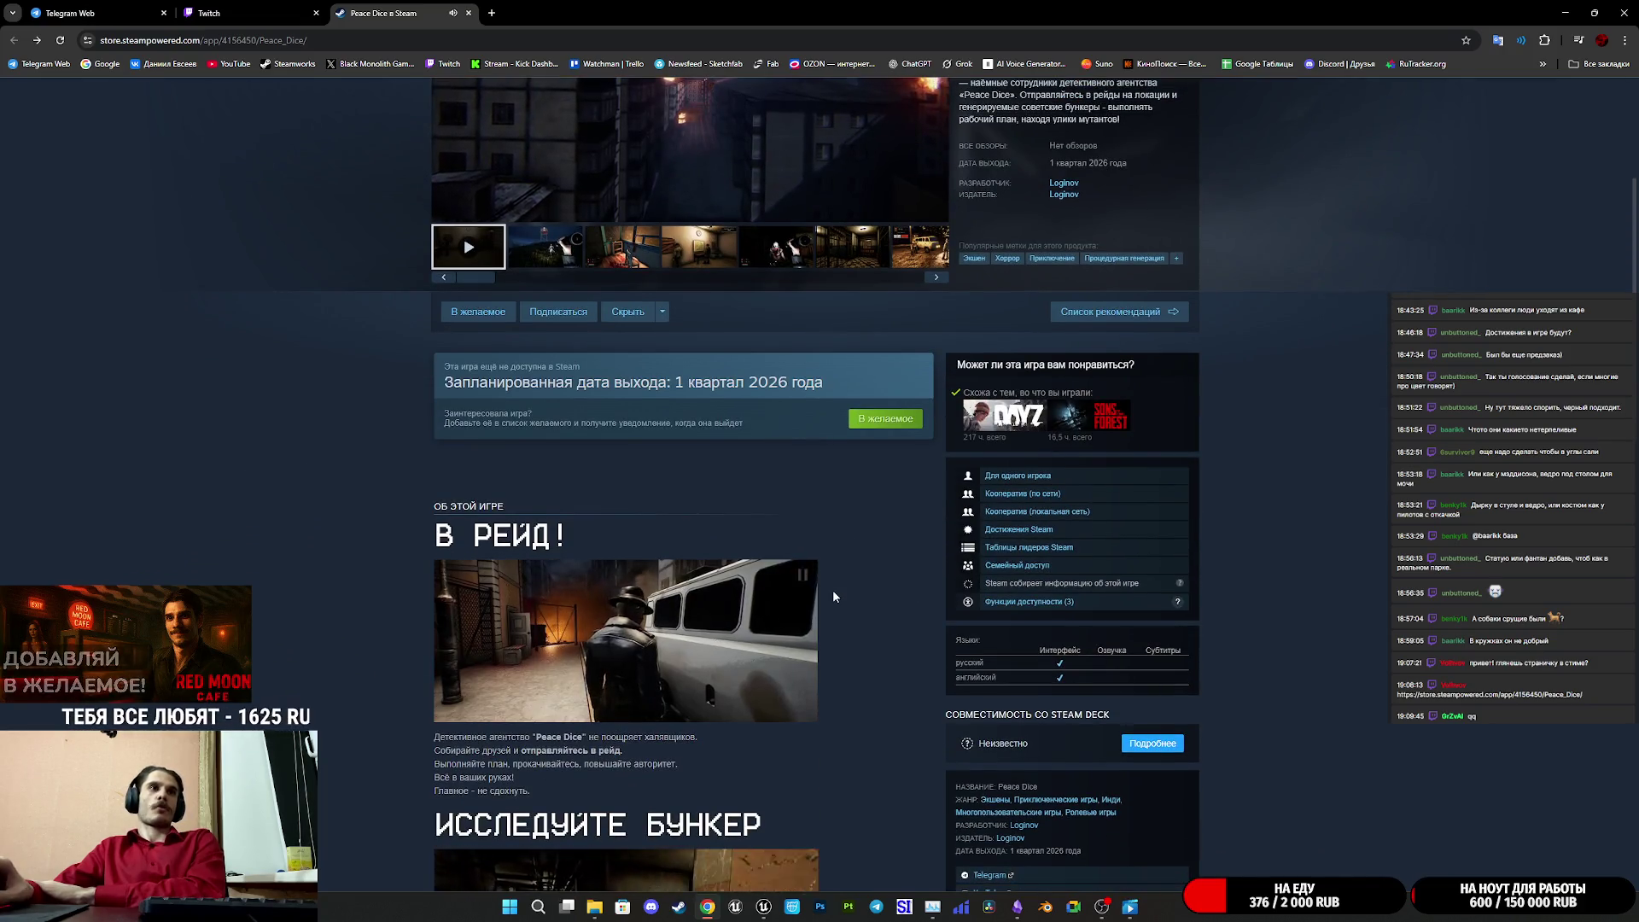
scroll(830, 594, up, 4)
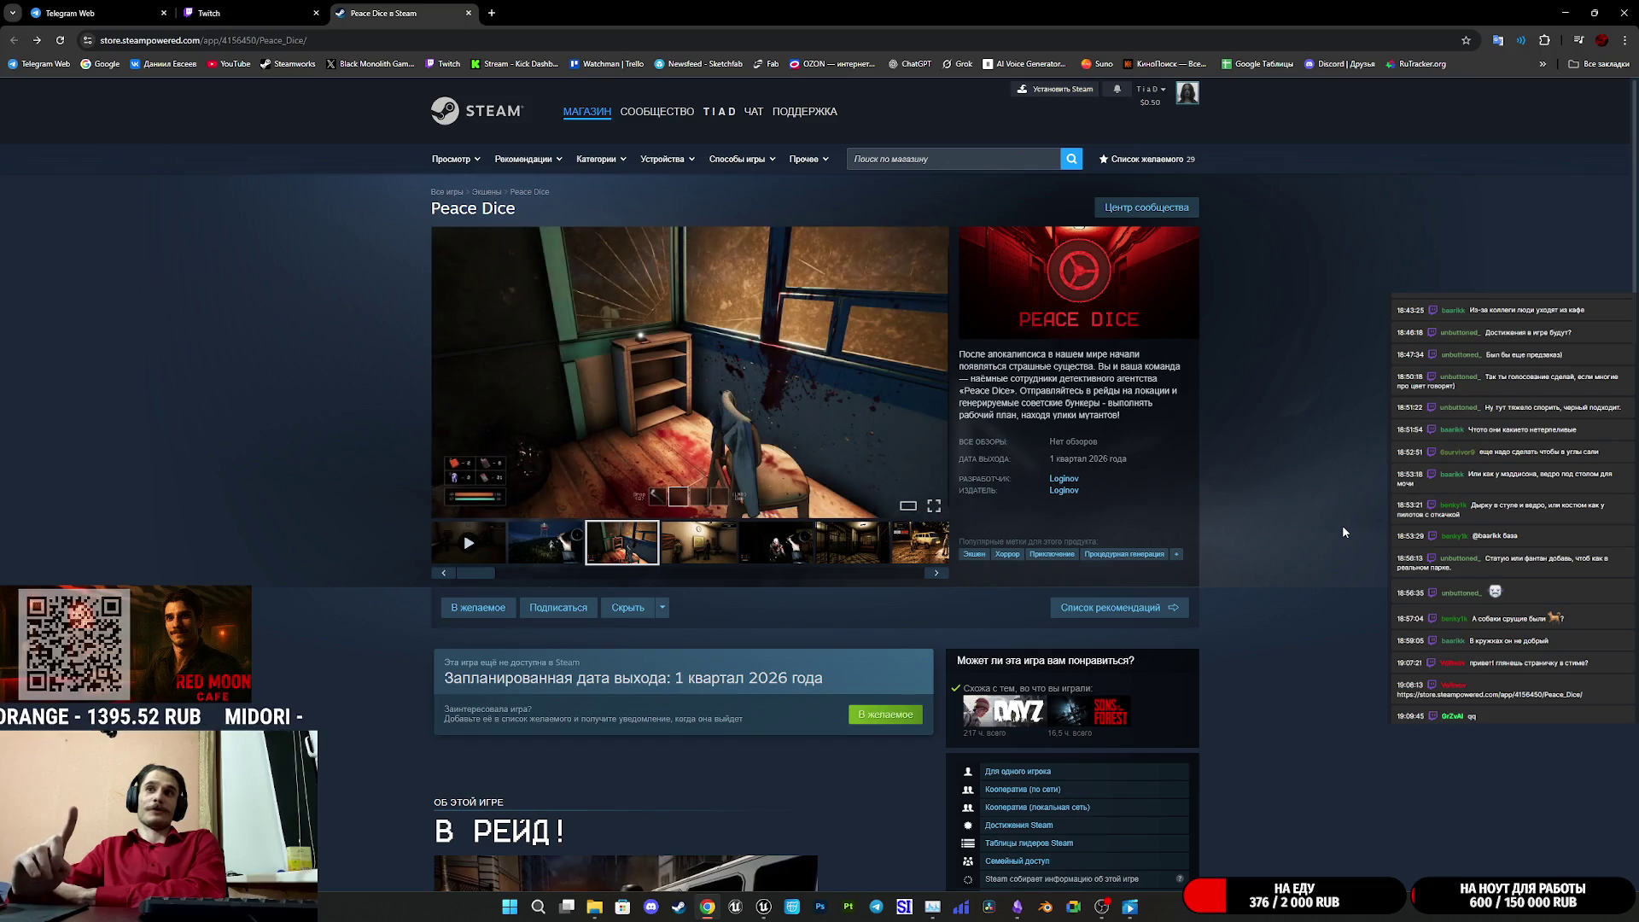
scroll(1323, 534, down, 3)
scroll(1315, 529, down, 20)
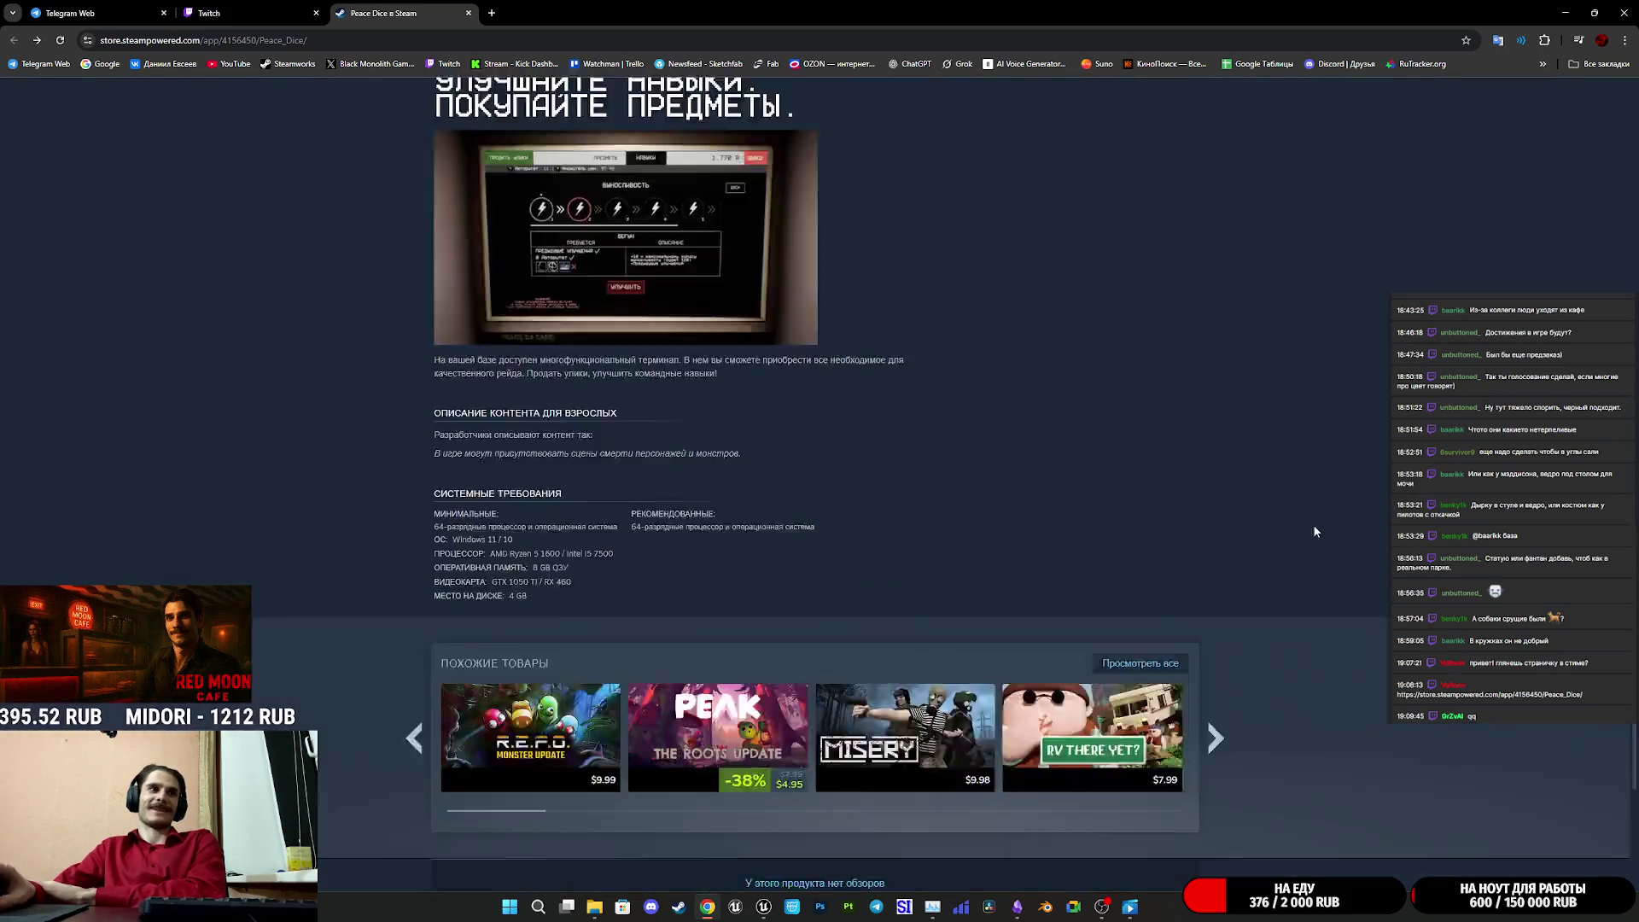
scroll(765, 599, up, 2)
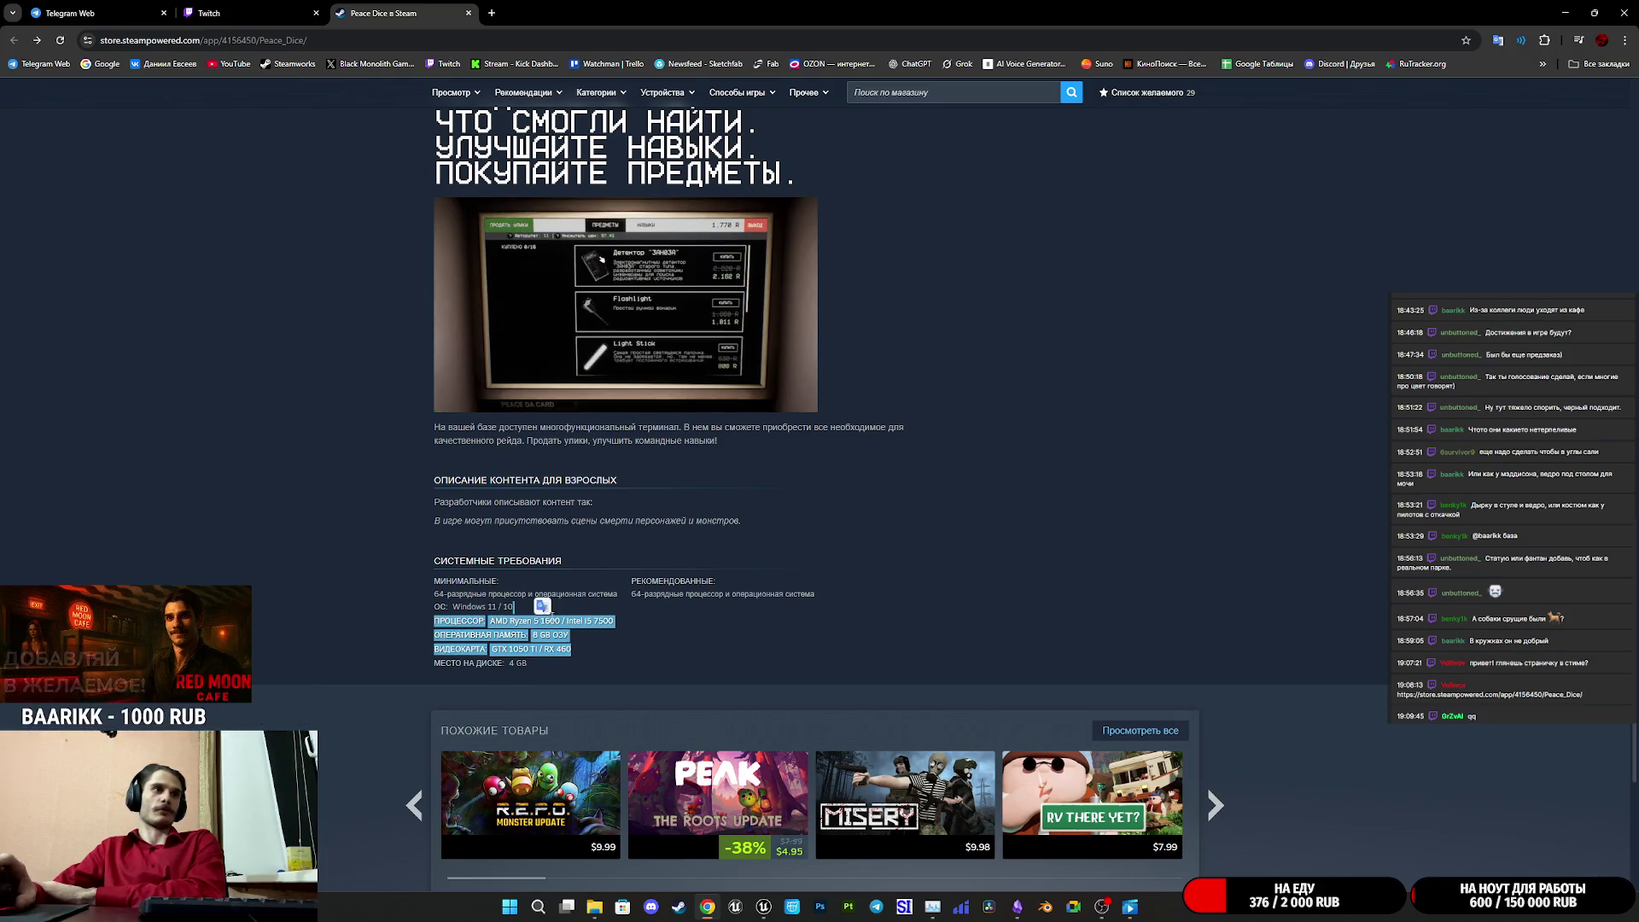
- Highlight passages of the terminal description paragraph, then return to the Unreal editor
click(547, 635)
scroll(750, 649, up, 3)
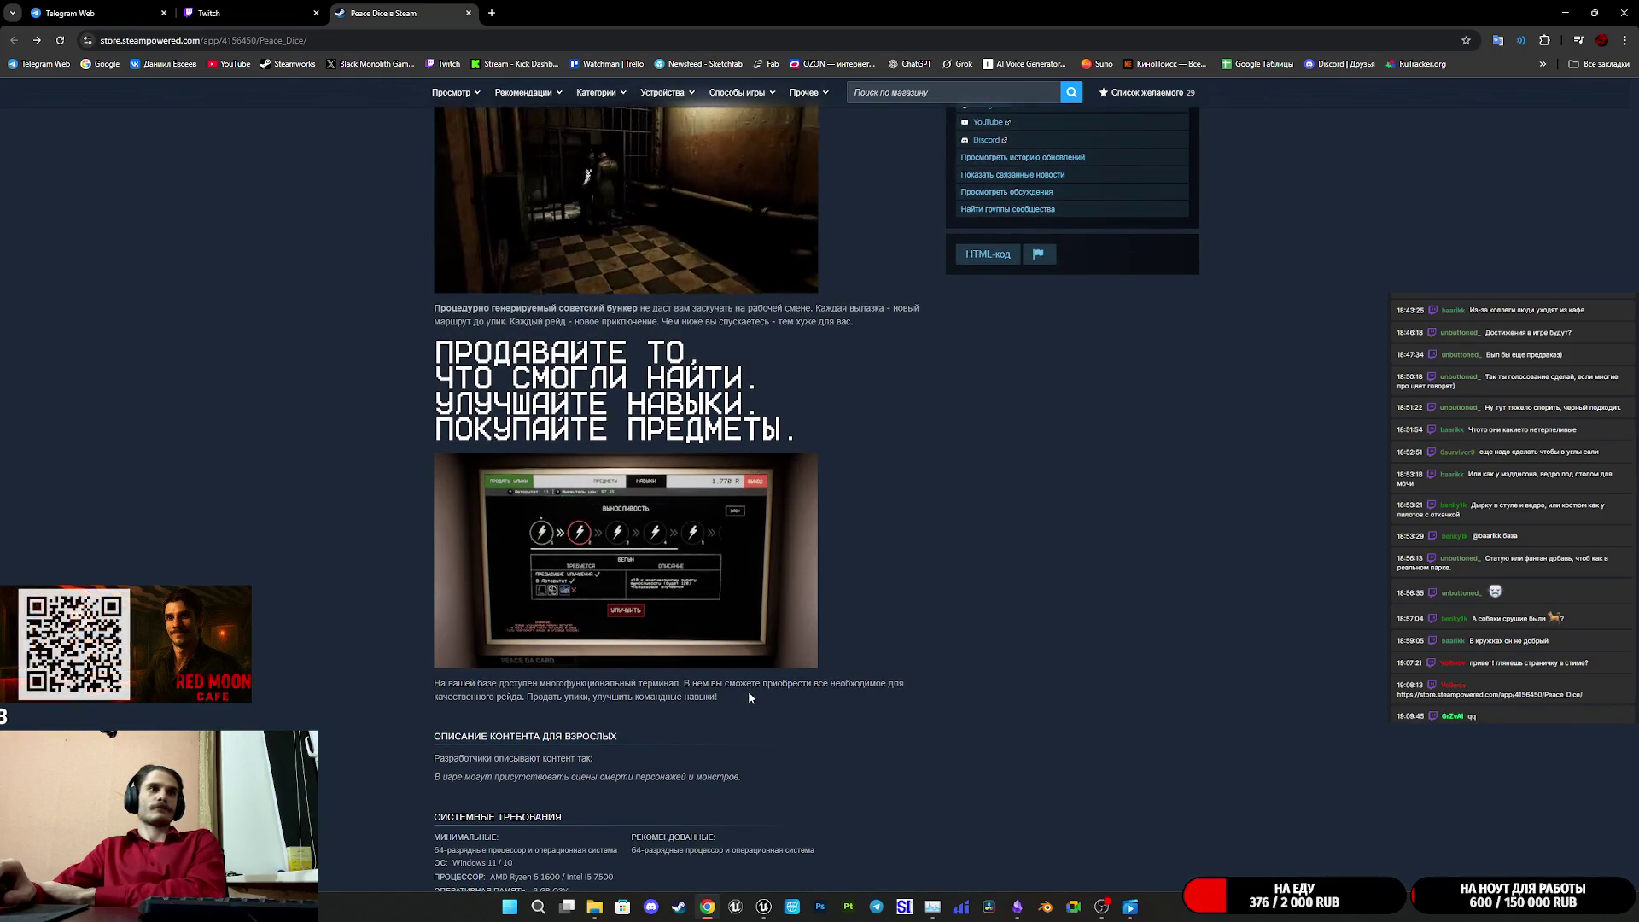
drag(740, 692, 618, 697)
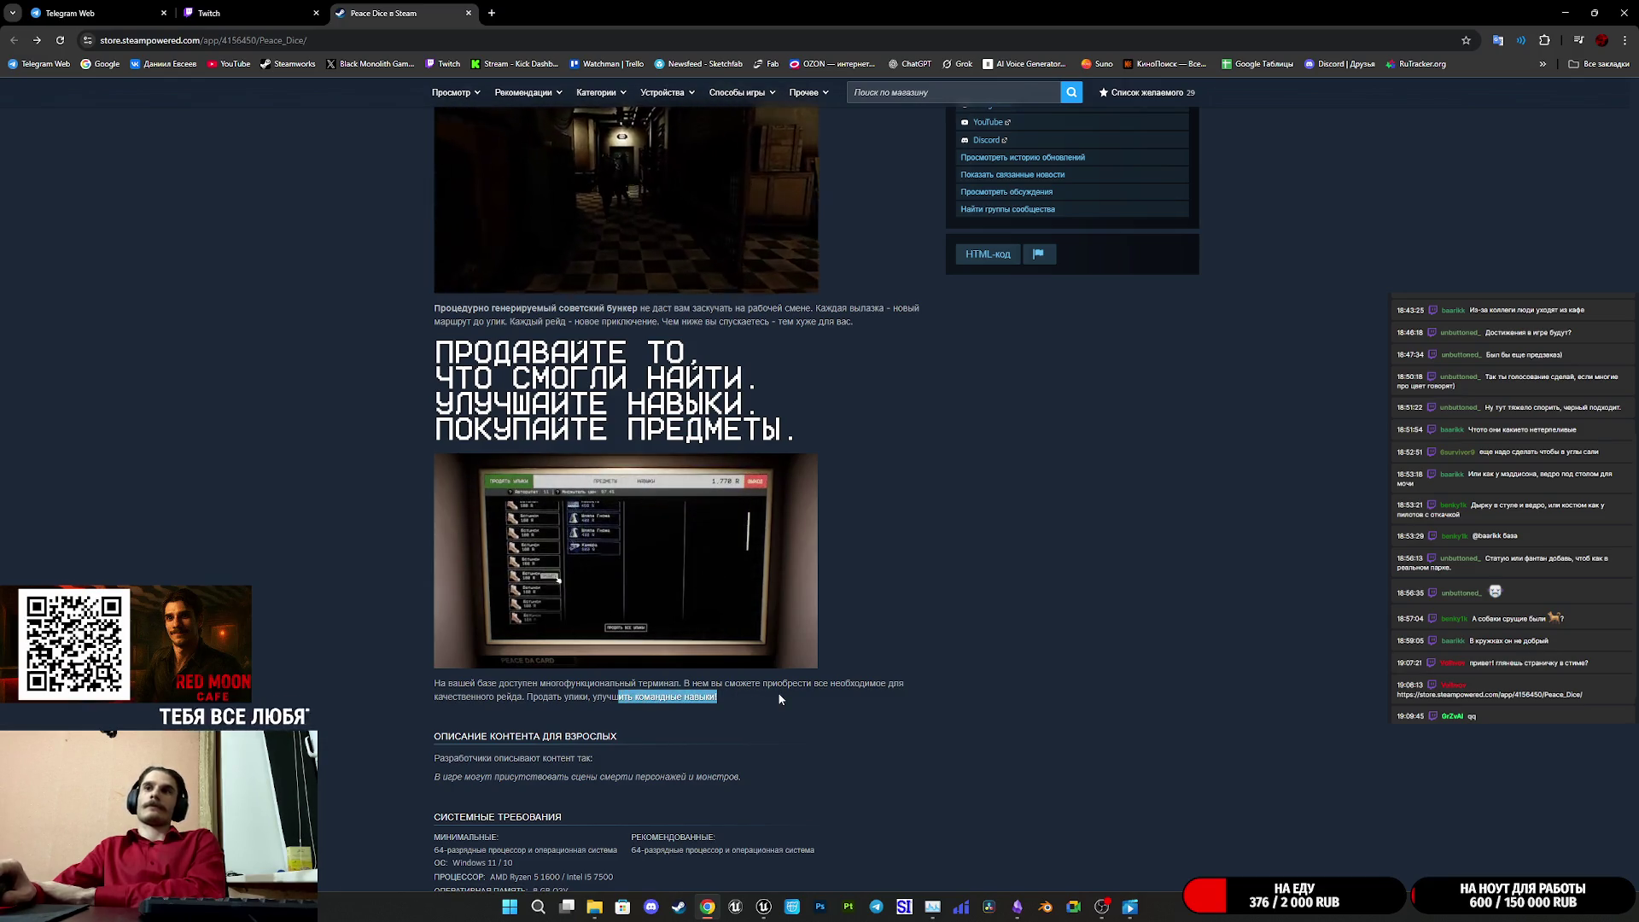
click(701, 695)
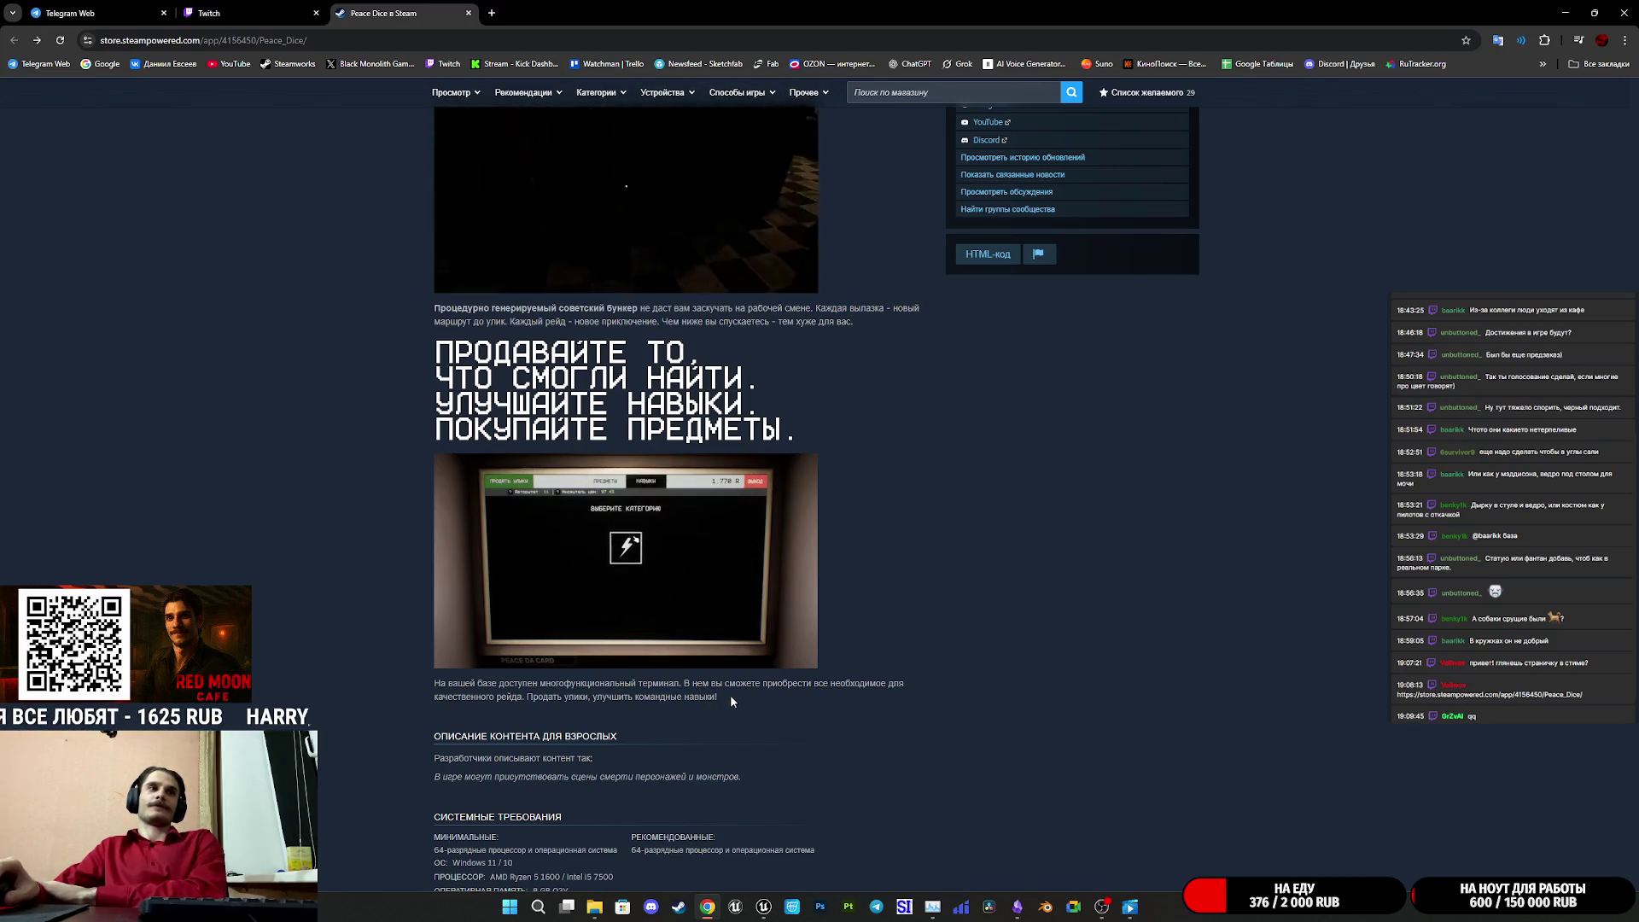
triple_click(730, 694)
click(717, 697)
drag(717, 697, 762, 683)
drag(766, 685, 761, 685)
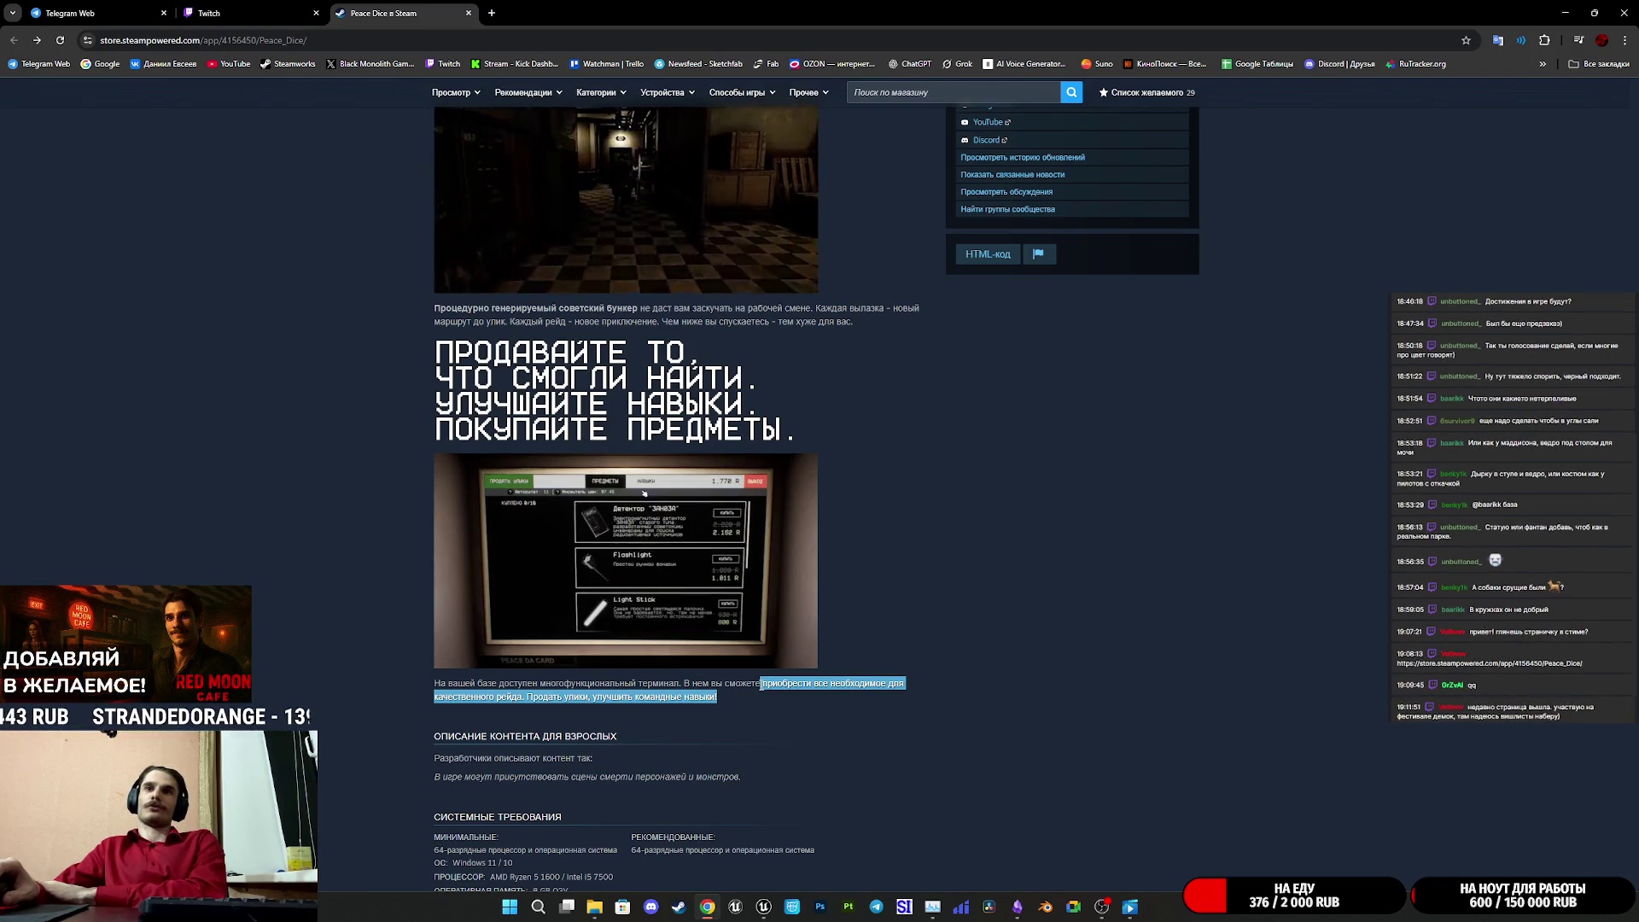
click(757, 696)
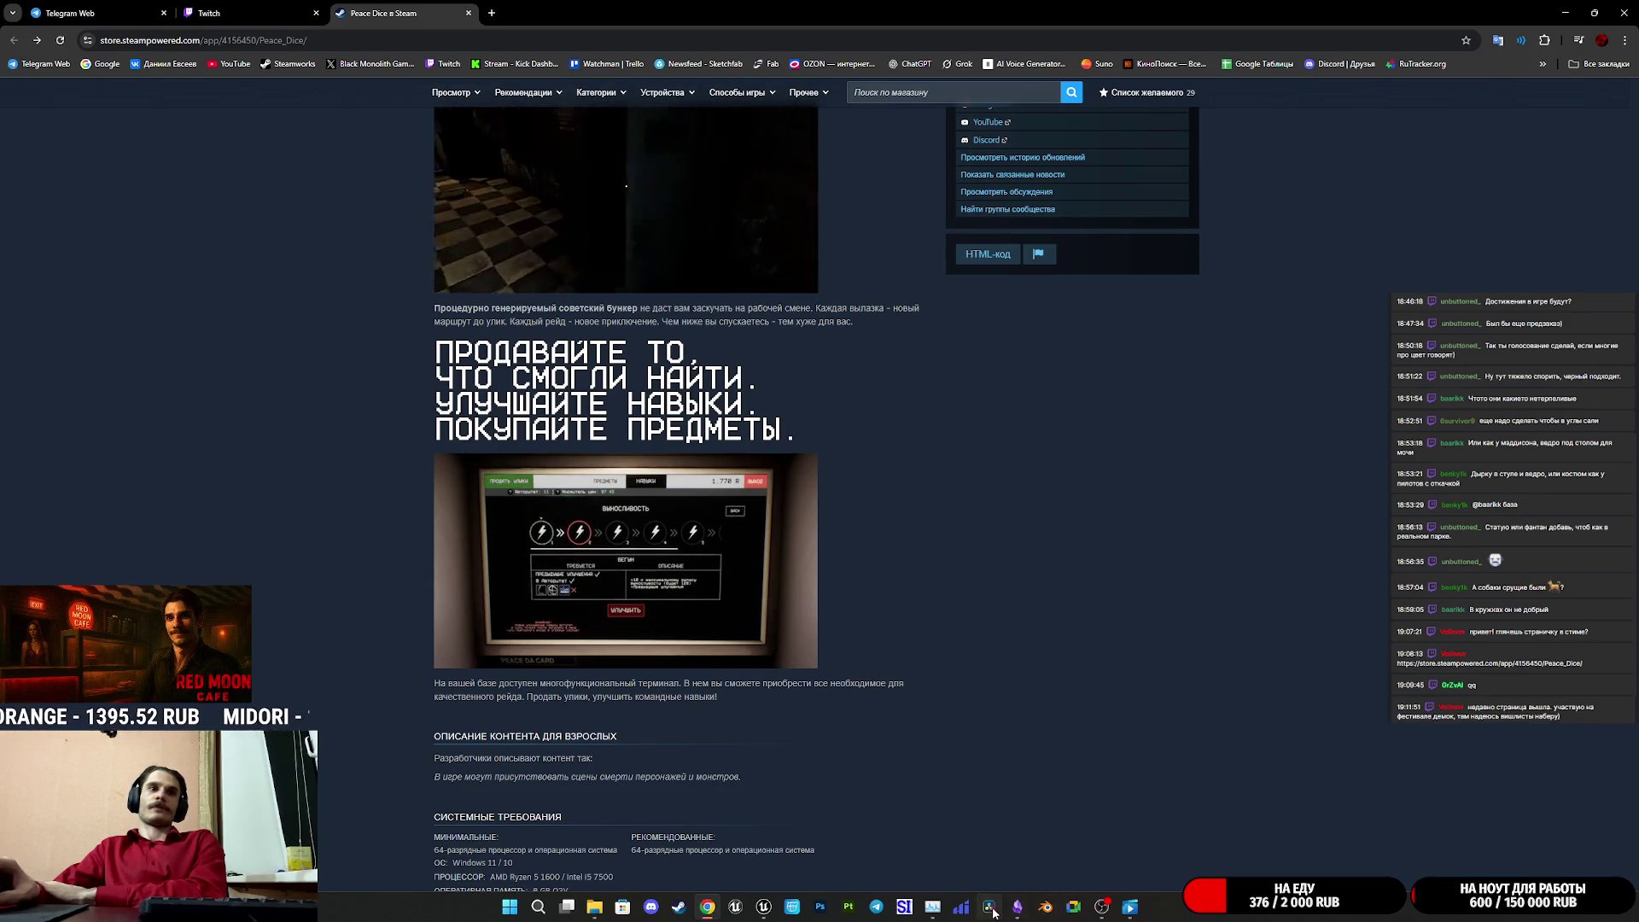
click(764, 906)
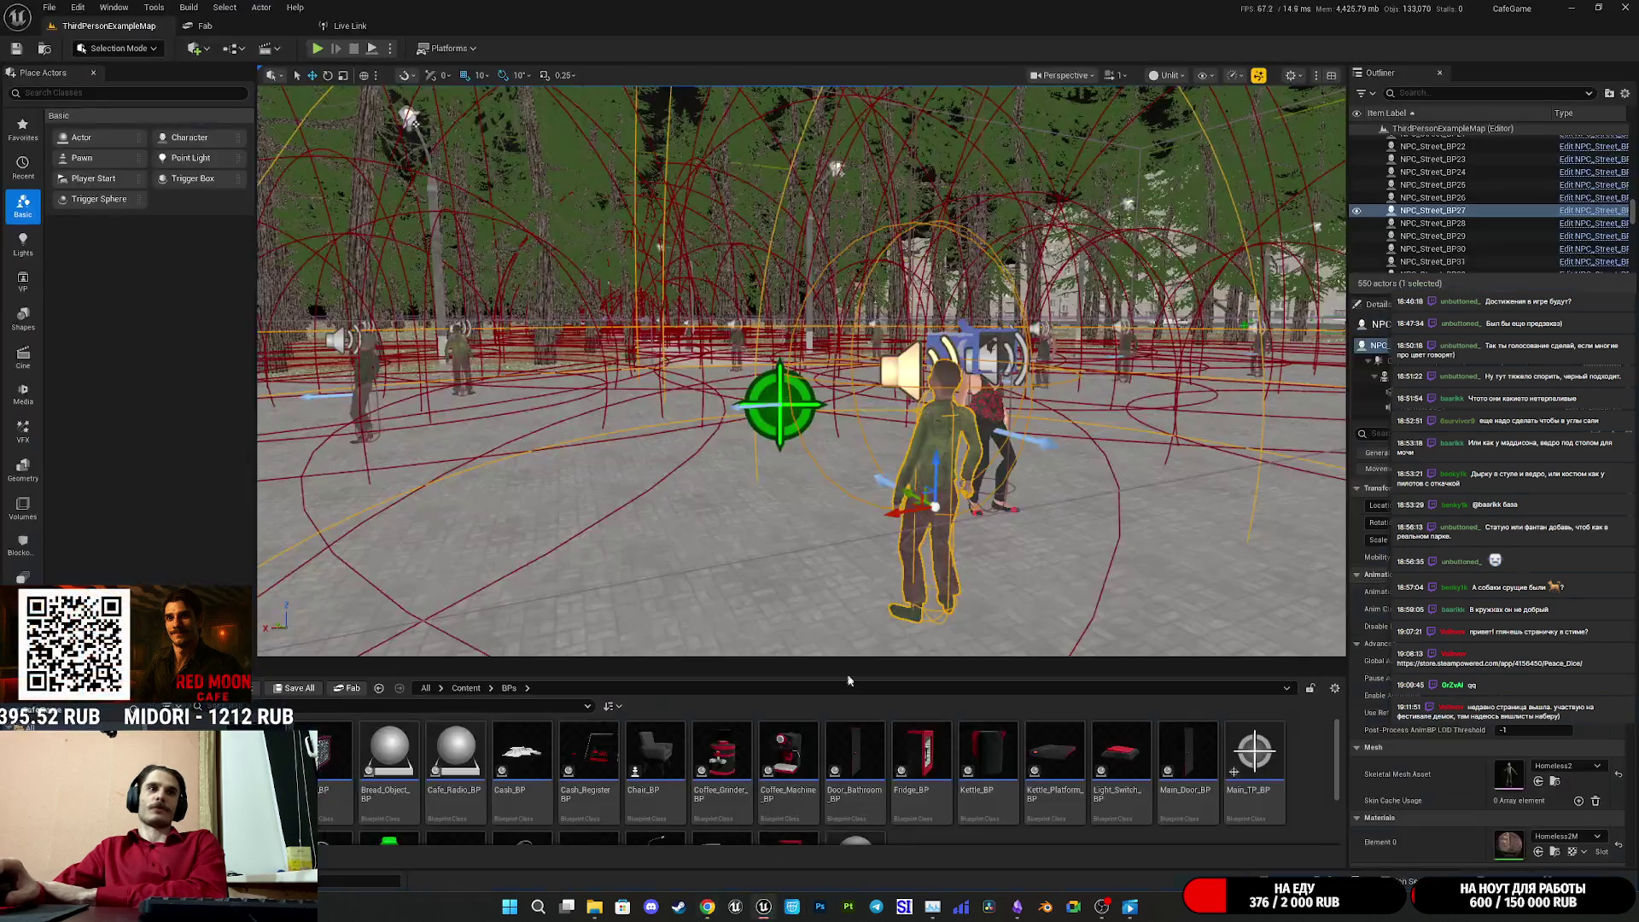
- Fly the level camera back to view the Red Moon Cafe exterior, then bring up Chrome
scroll(688, 642, down, 10)
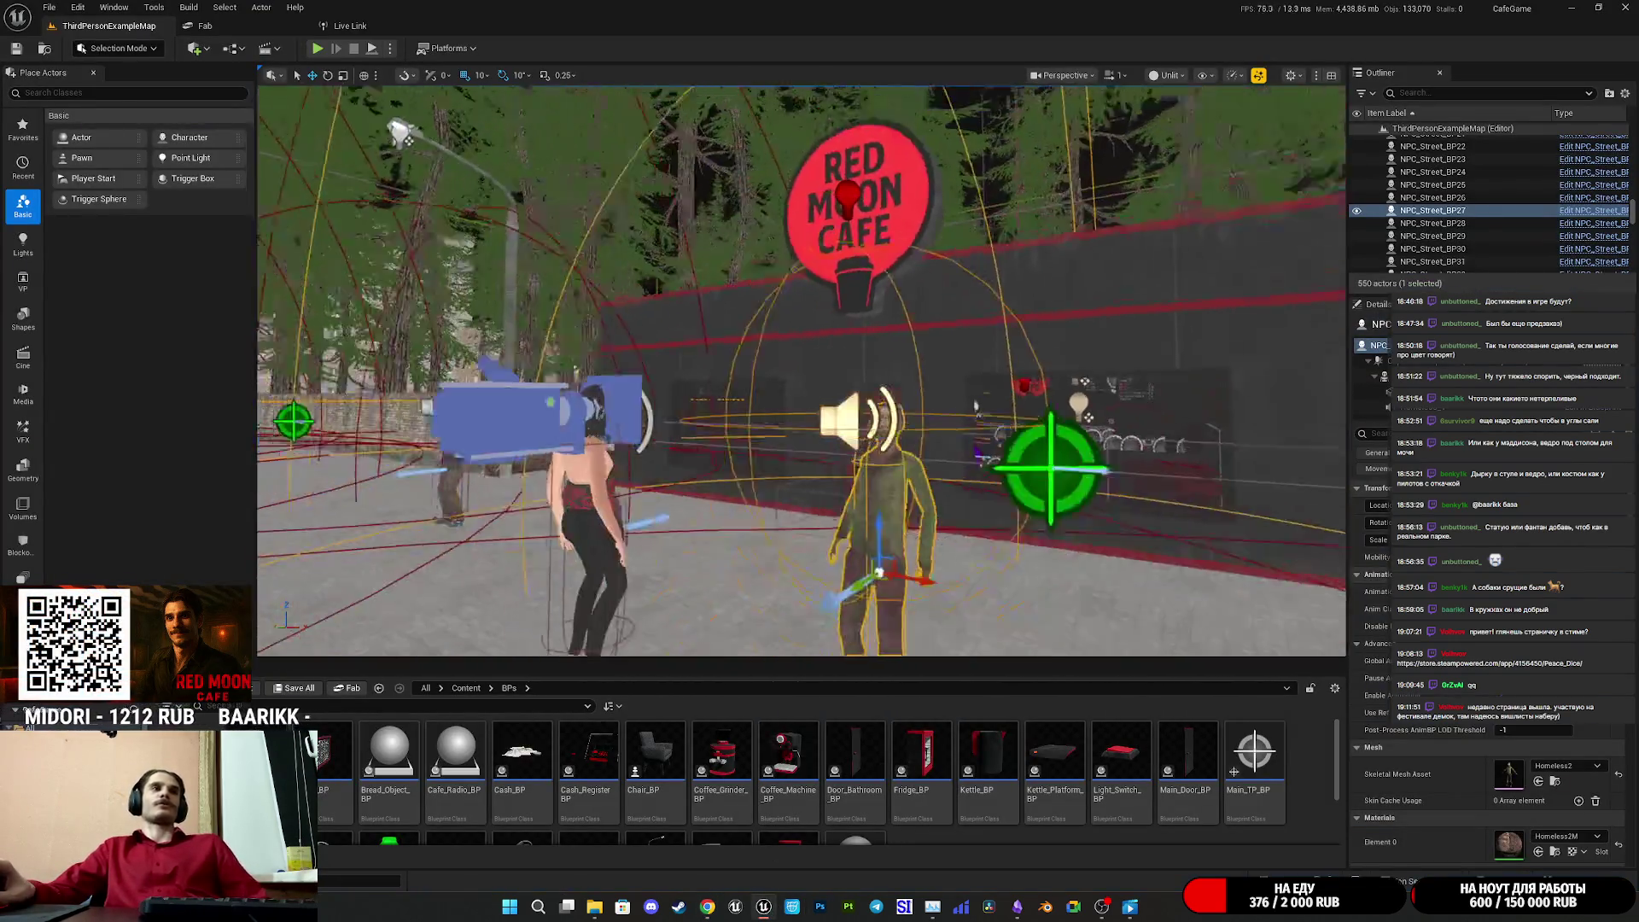
drag(688, 642, 636, 656)
drag(960, 523, 959, 512)
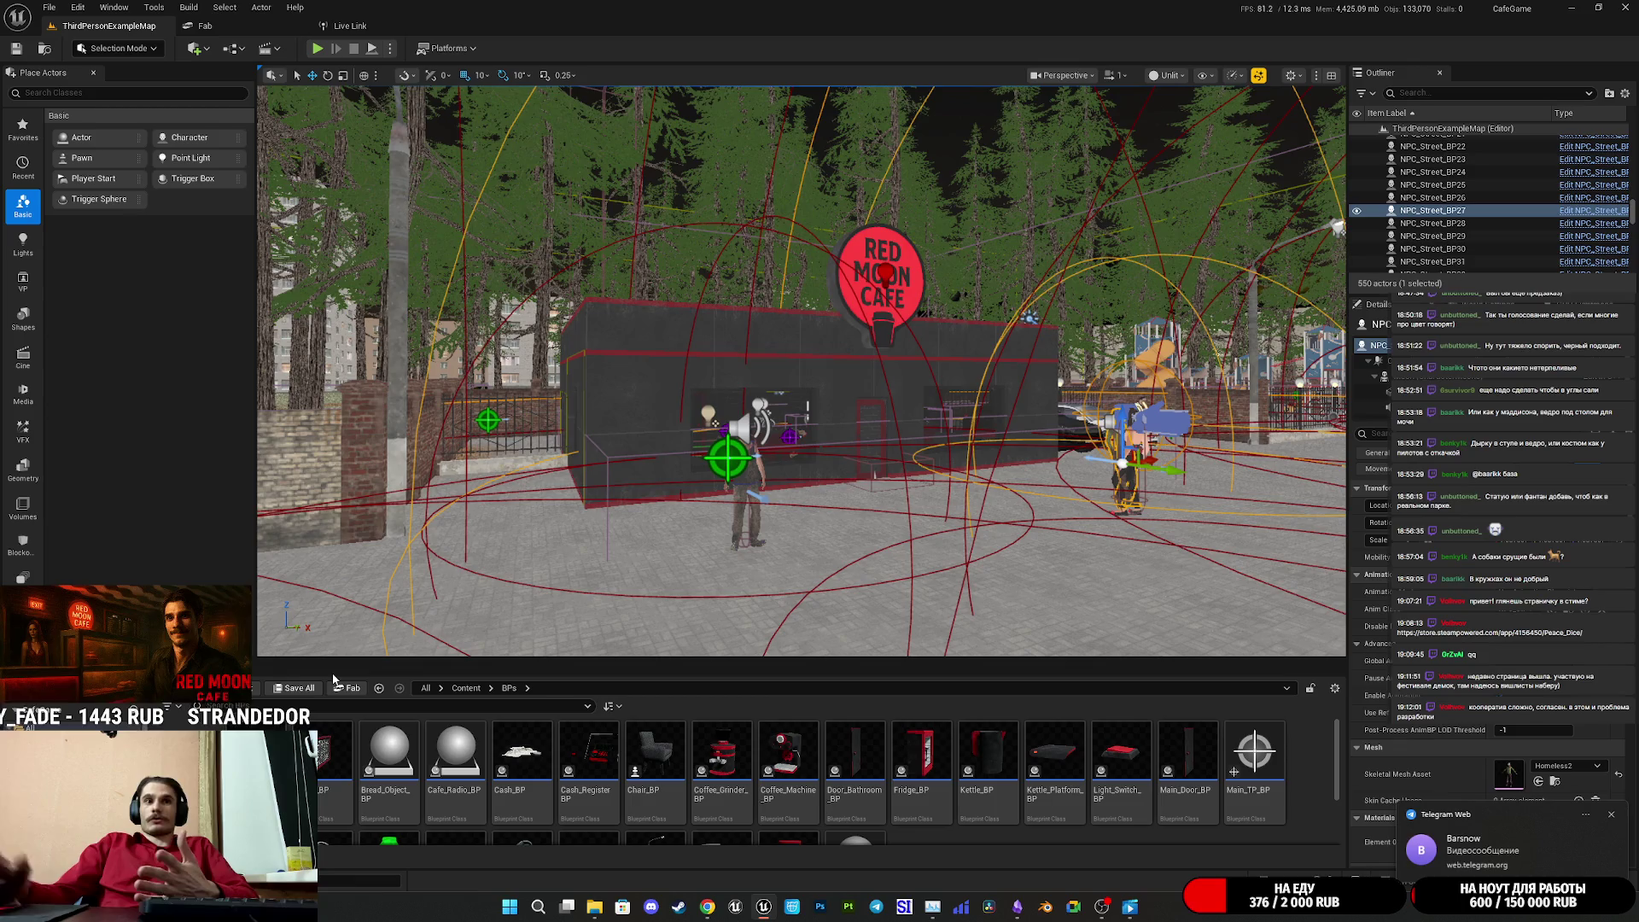
click(707, 912)
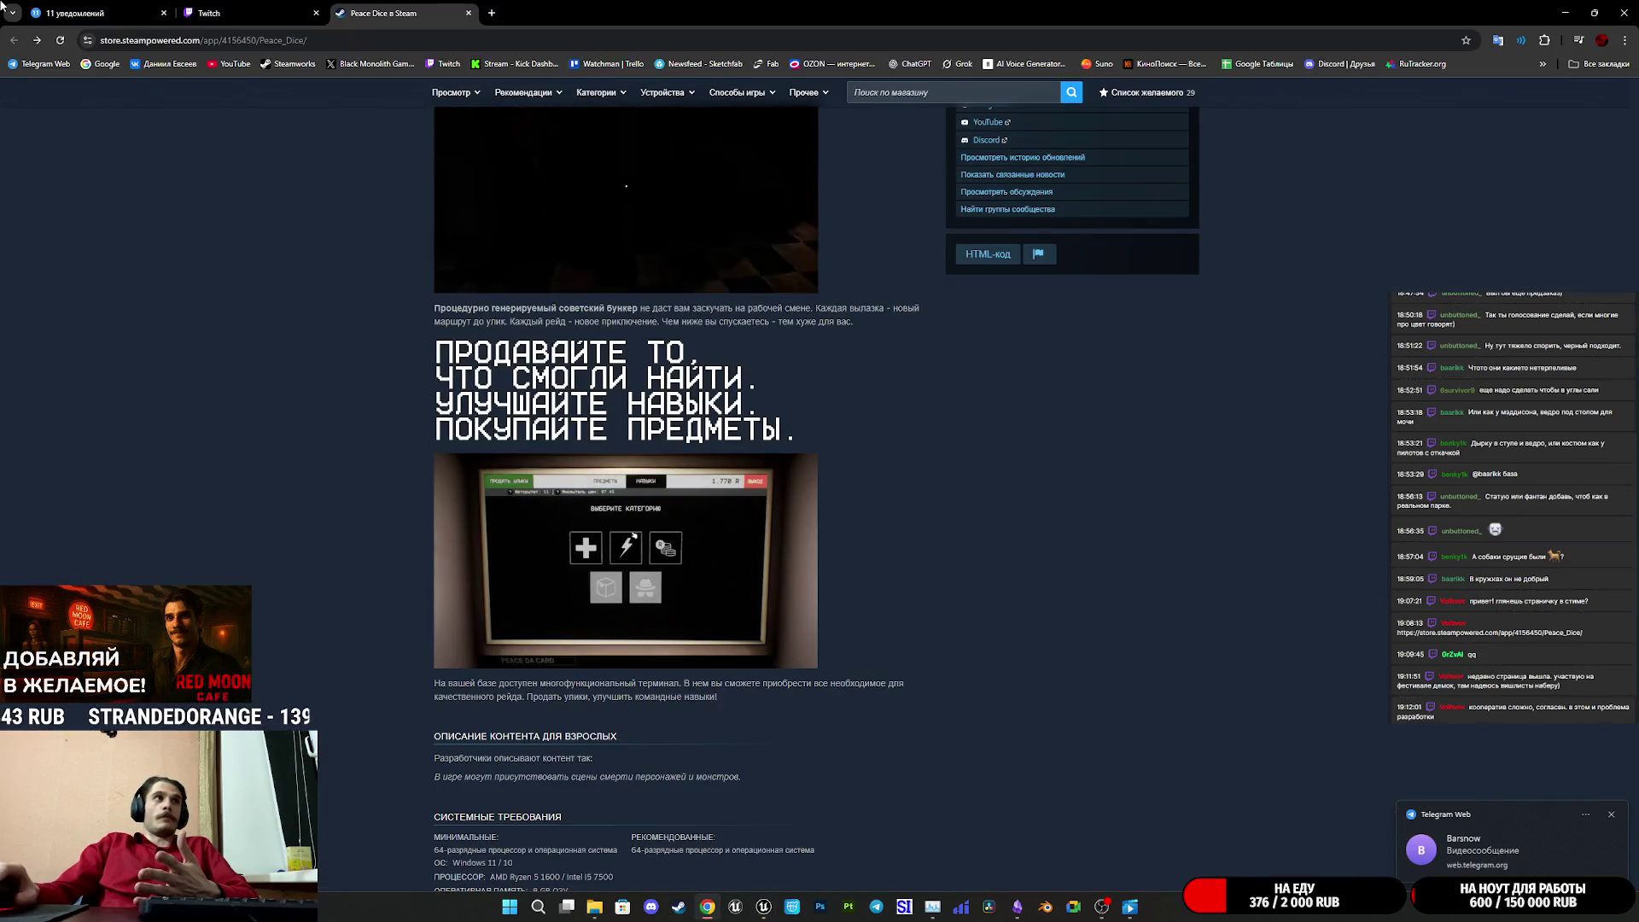
- Check the WORKS group, community chat and private chat in Telegram Web, then return to Unreal
key(ctrl+1)
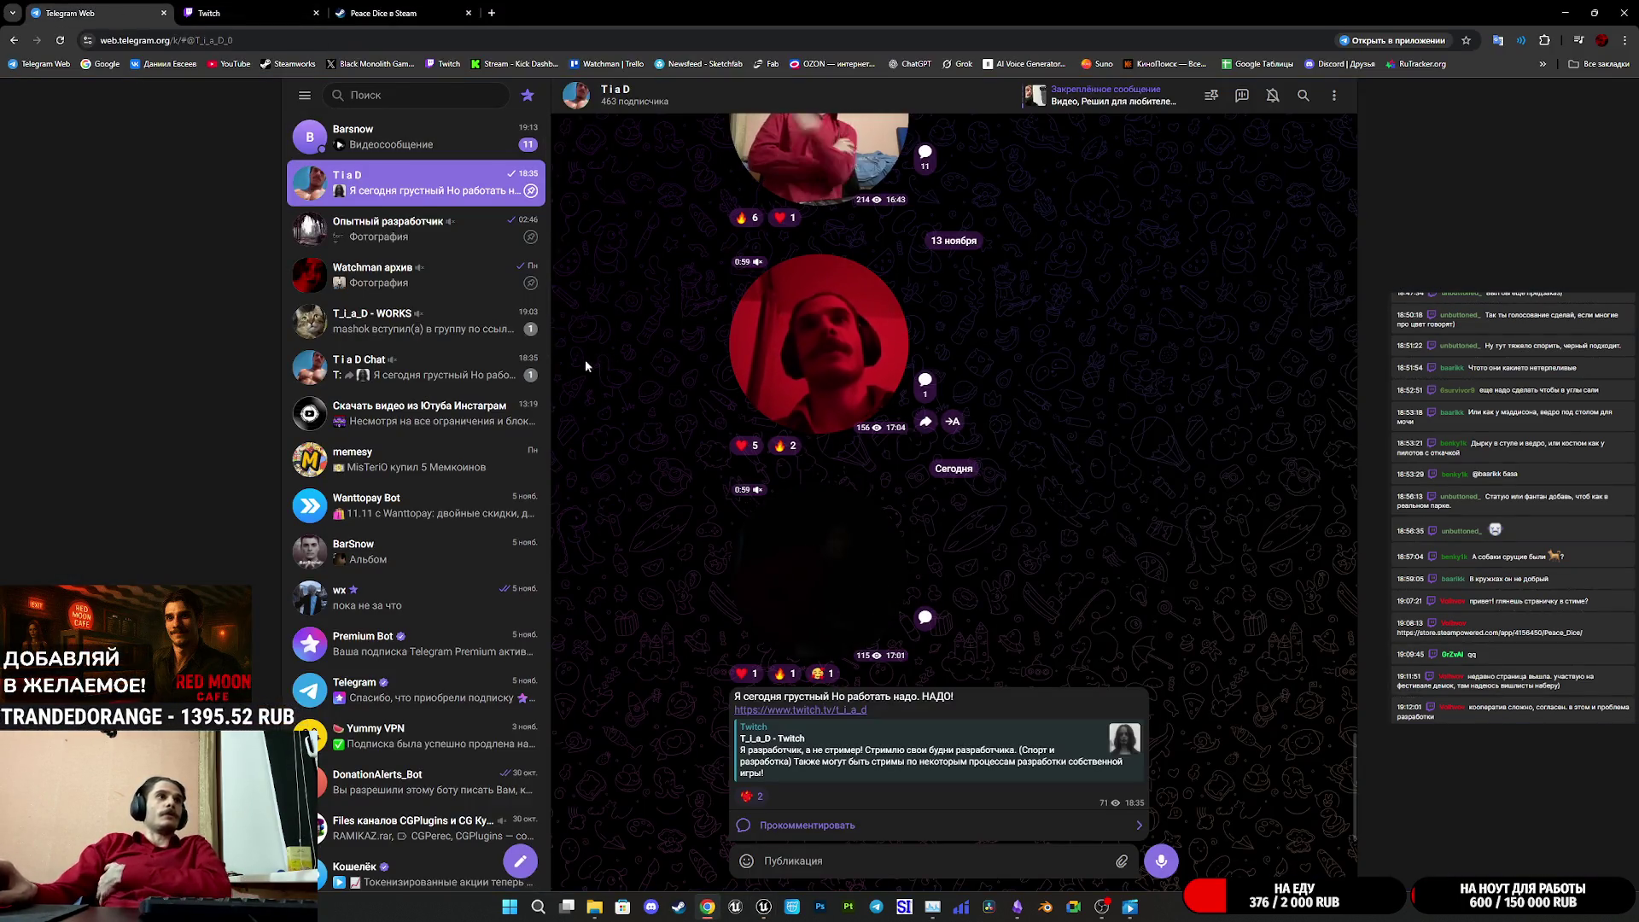
click(502, 338)
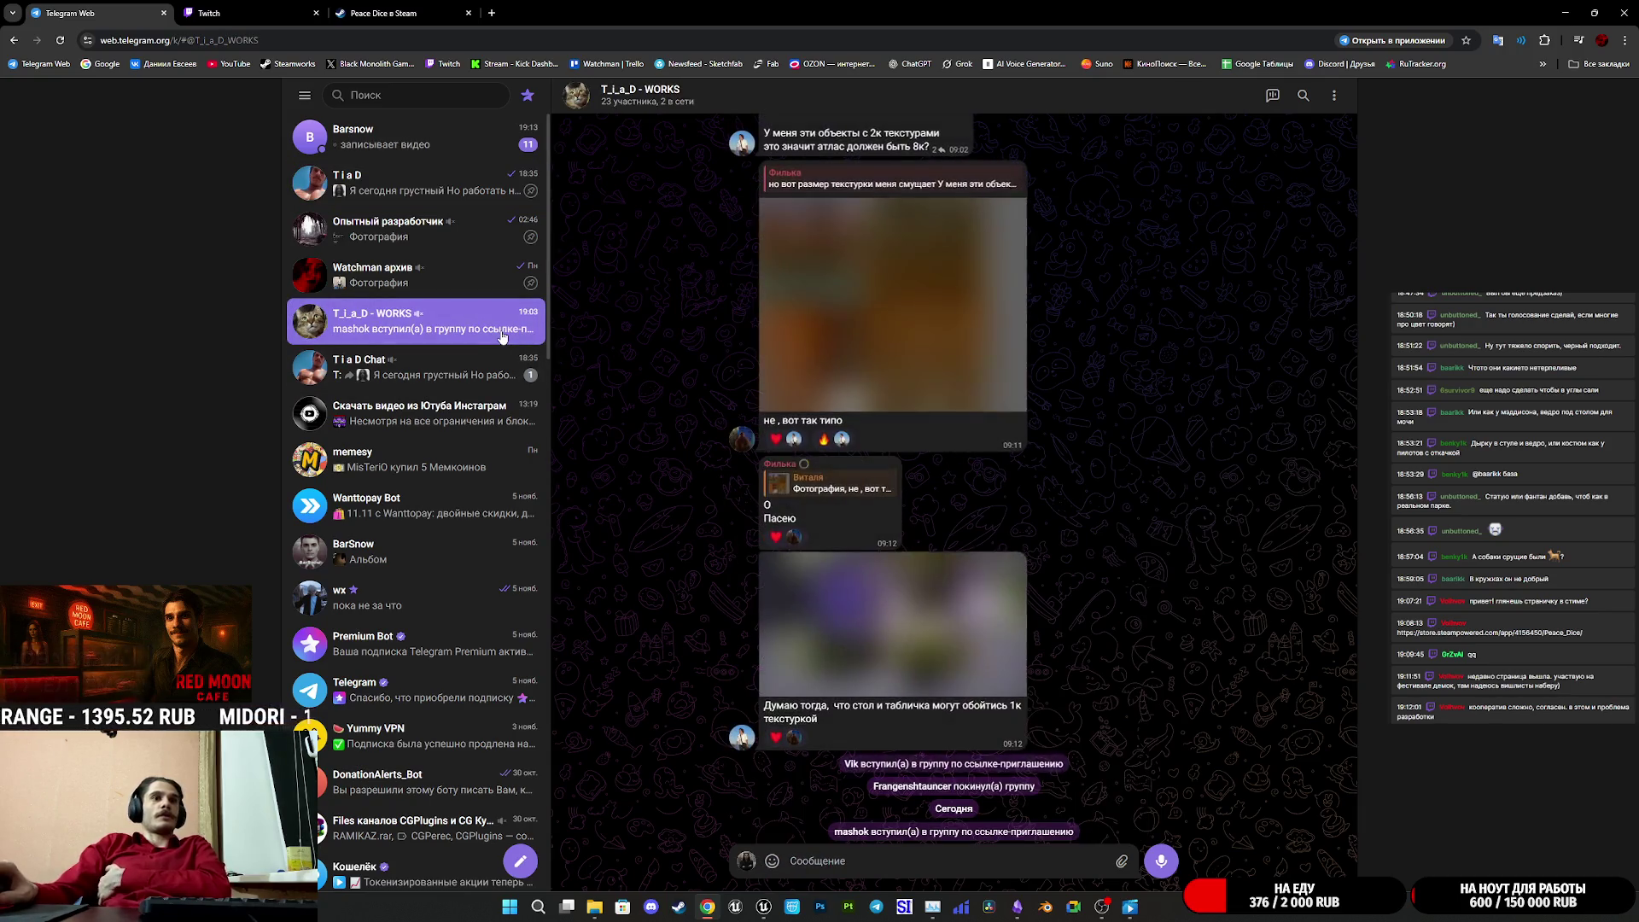
click(497, 388)
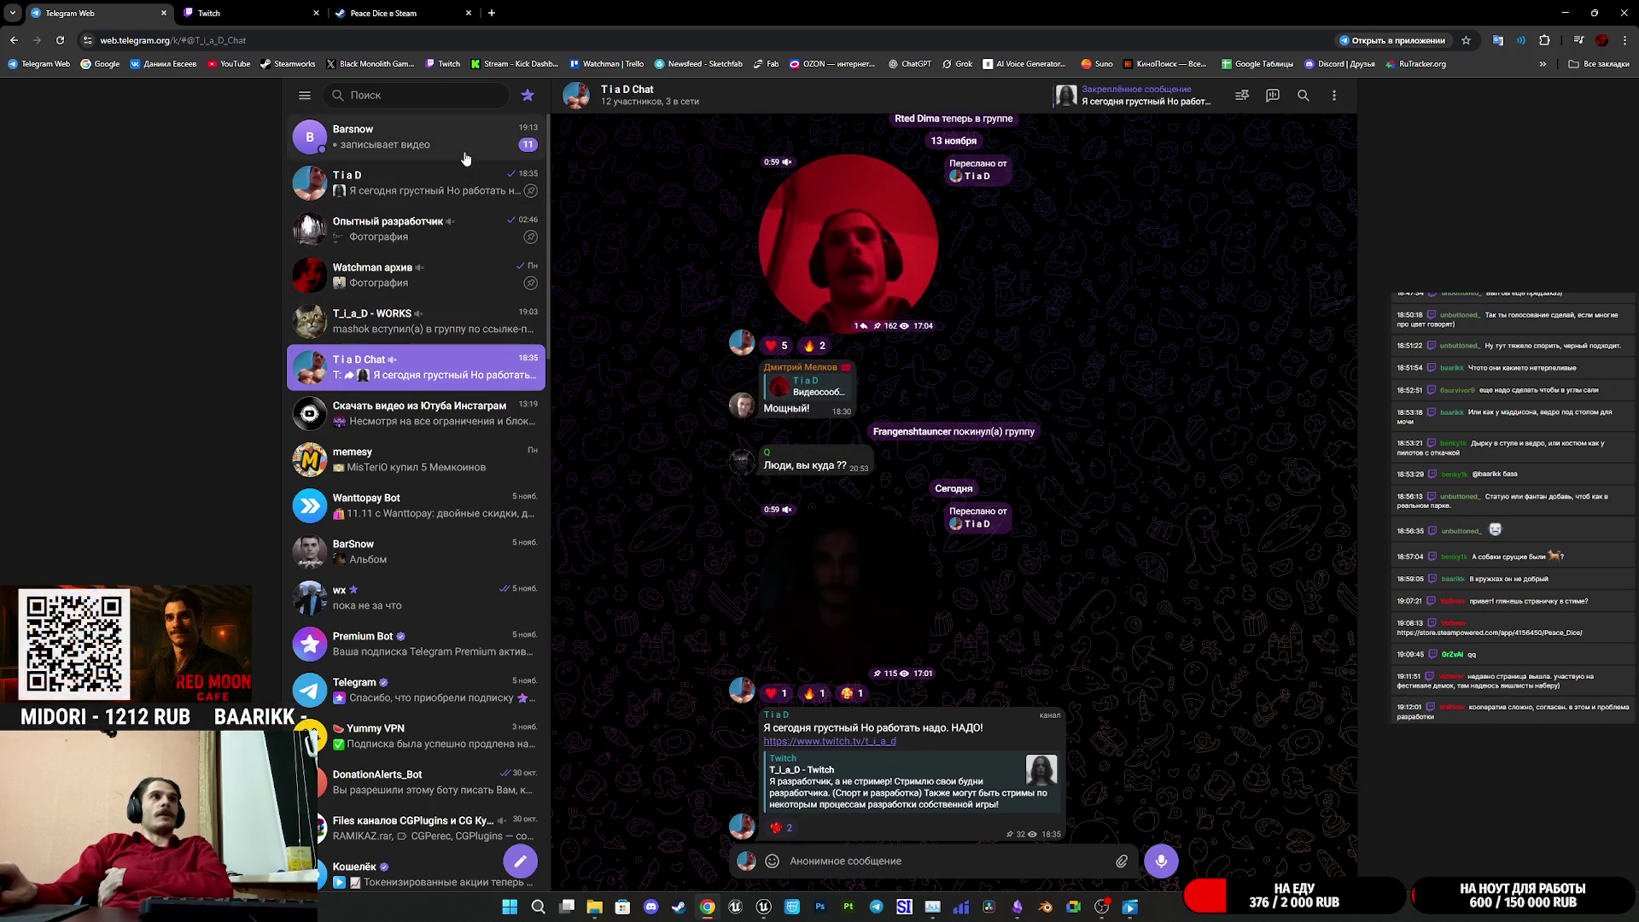
click(466, 154)
key(alt+Tab)
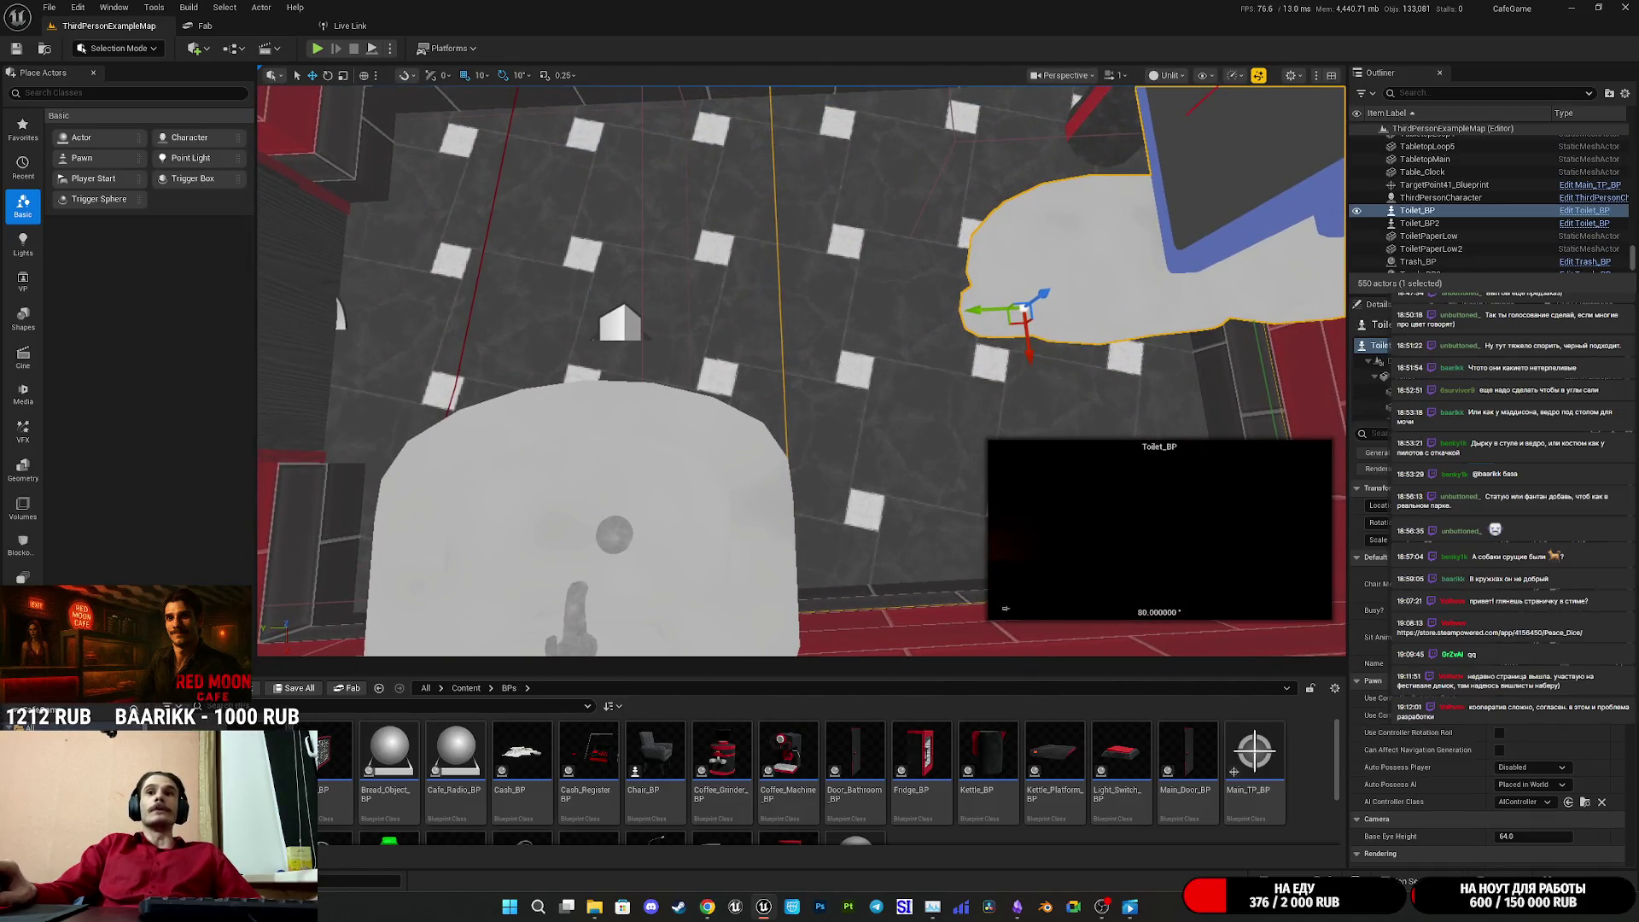
- Zoom the level viewport out around the restroom's Toilet_BP
scroll(810, 282, down, 5)
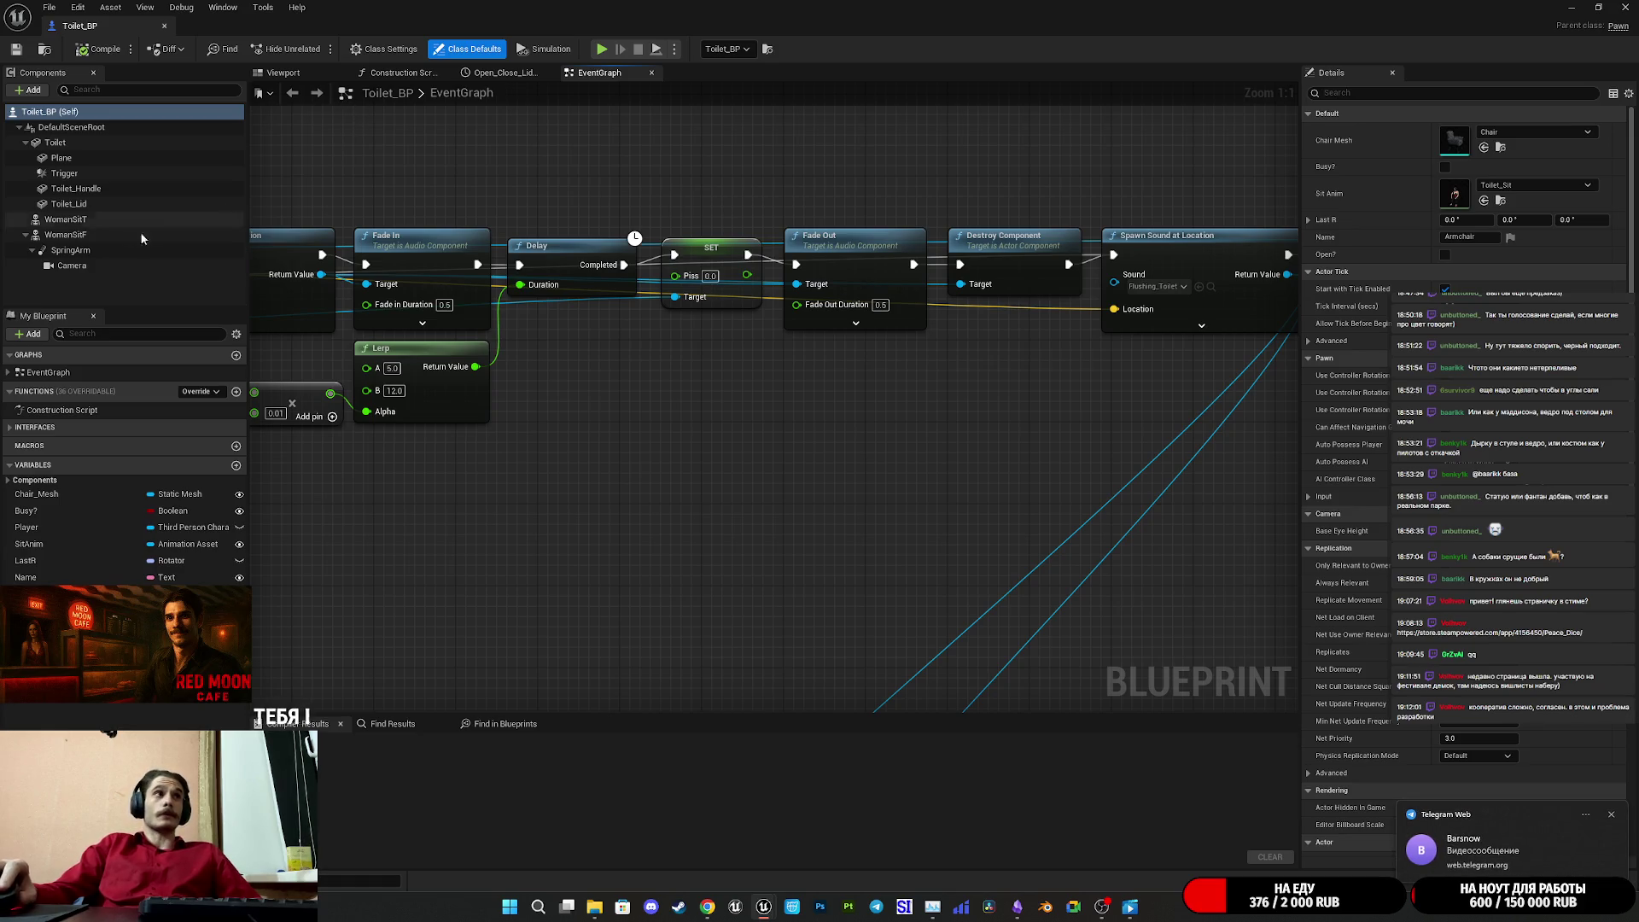
- Select the Trigger box around the toilet in the Viewport preview, then return to EventGraph
click(282, 72)
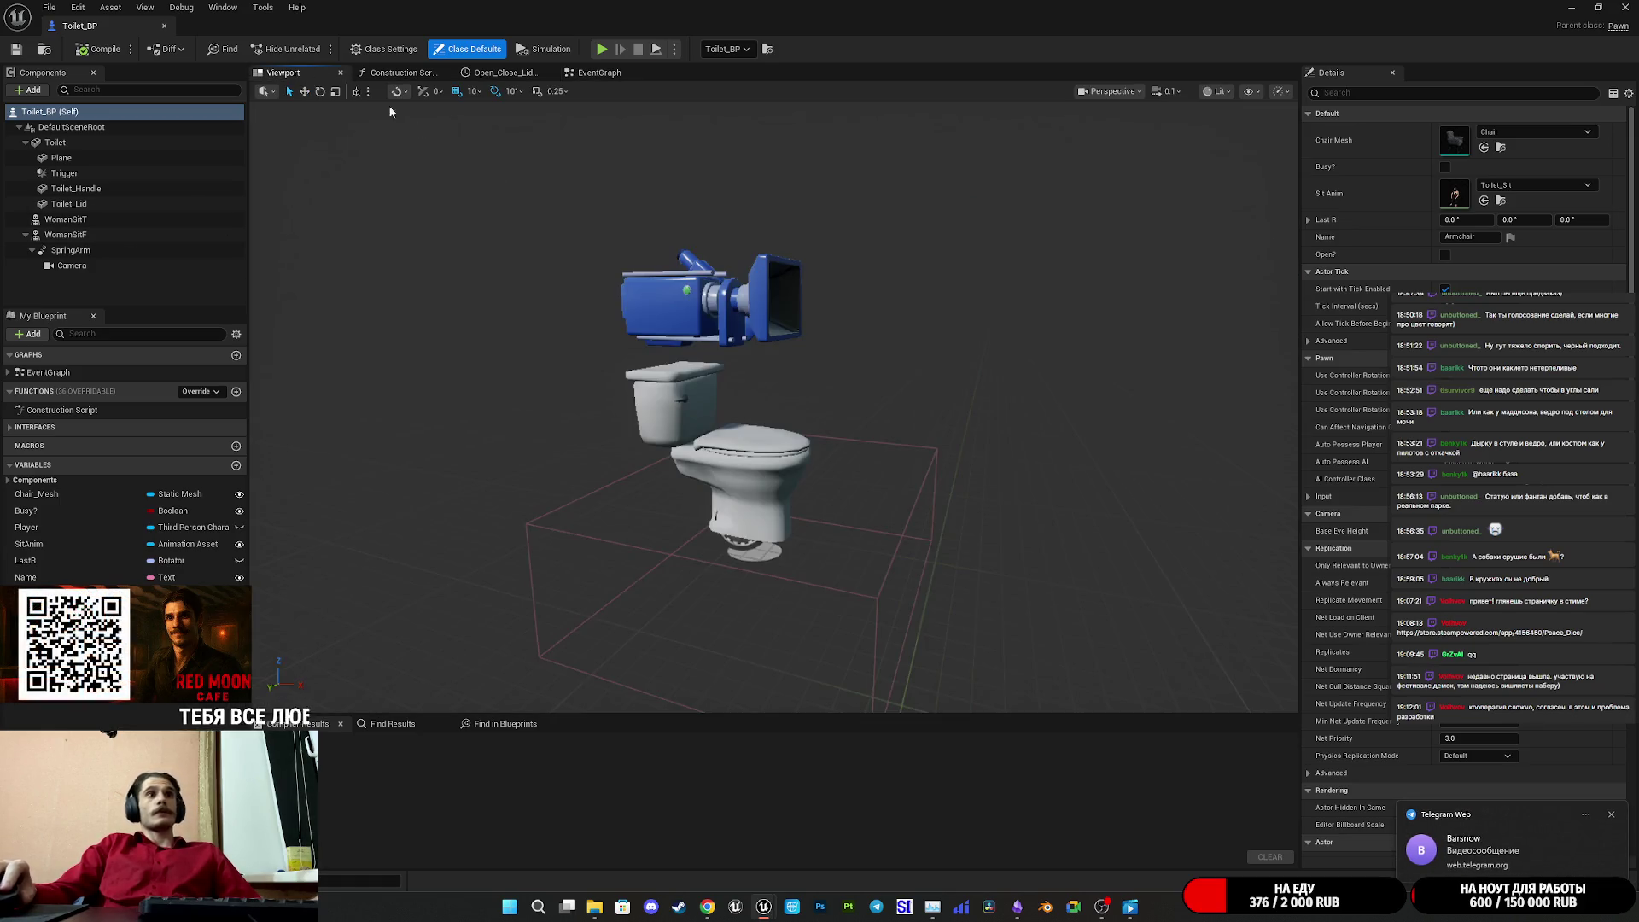
click(888, 560)
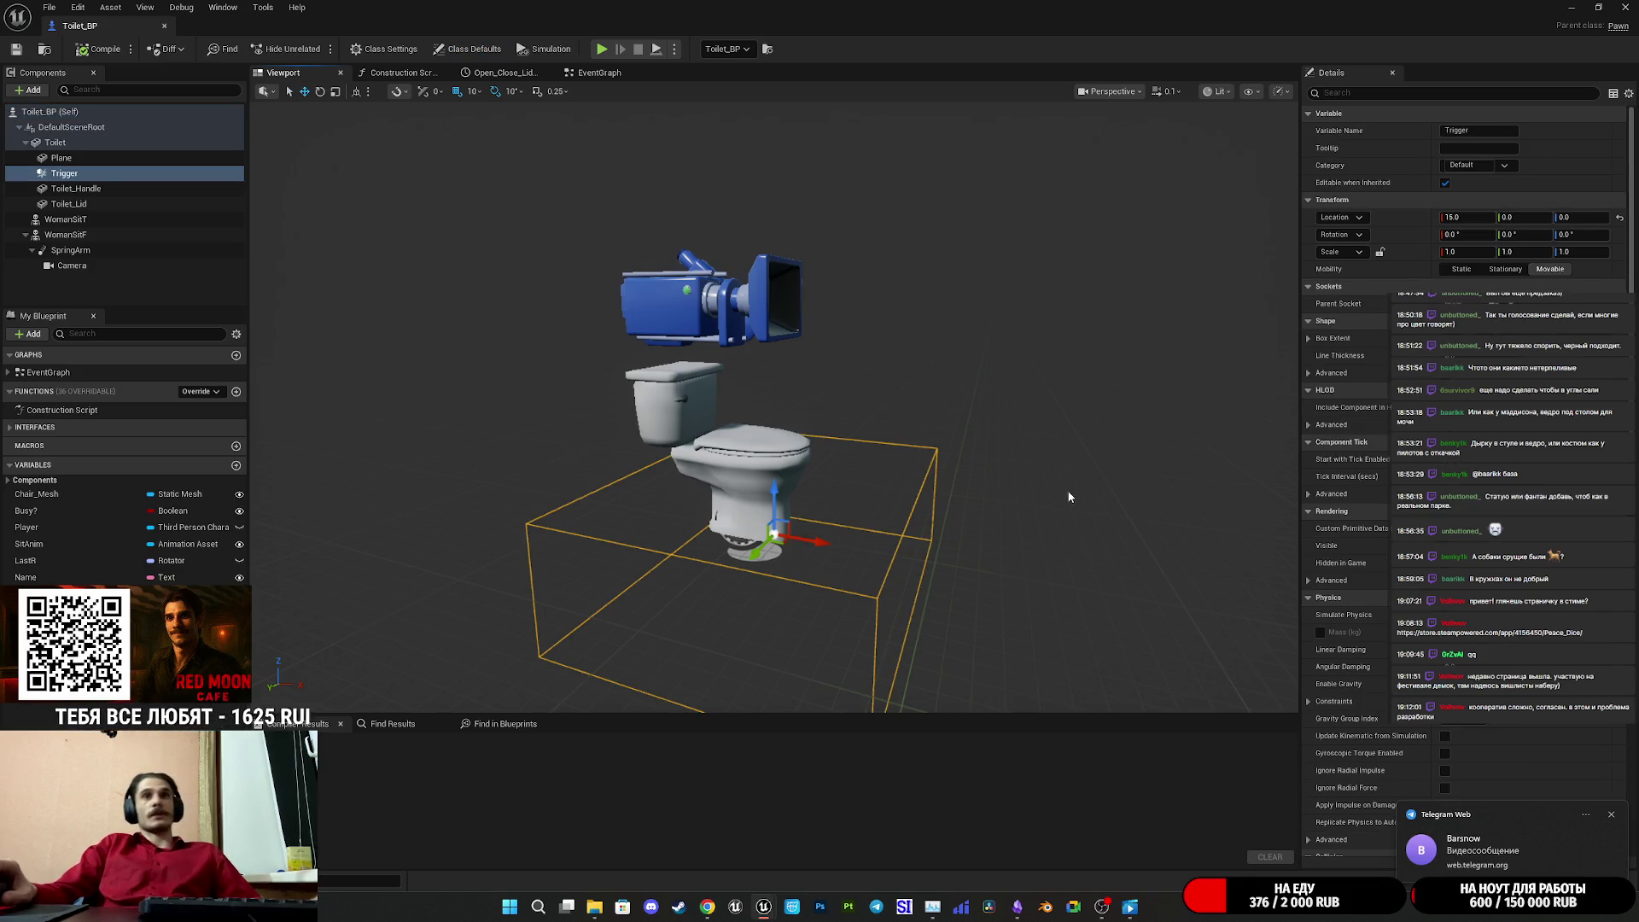
click(596, 73)
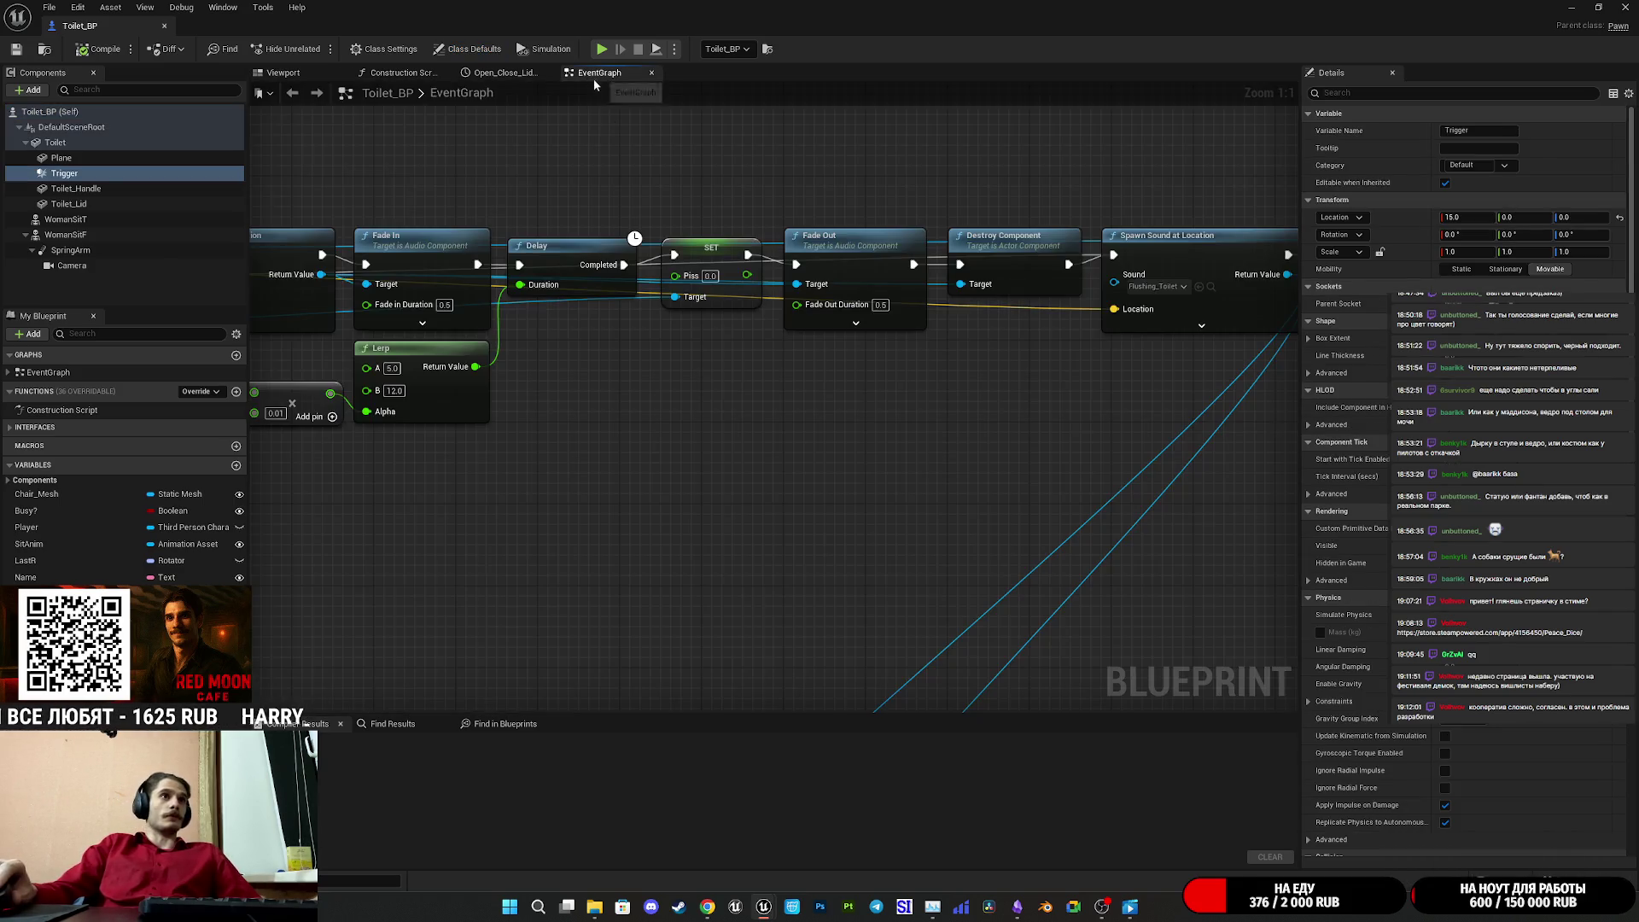
- Survey the lid-rotation timeline, StandUp camera and fade-and-sound nodes, then reselect Trigger
scroll(649, 472, up, 8)
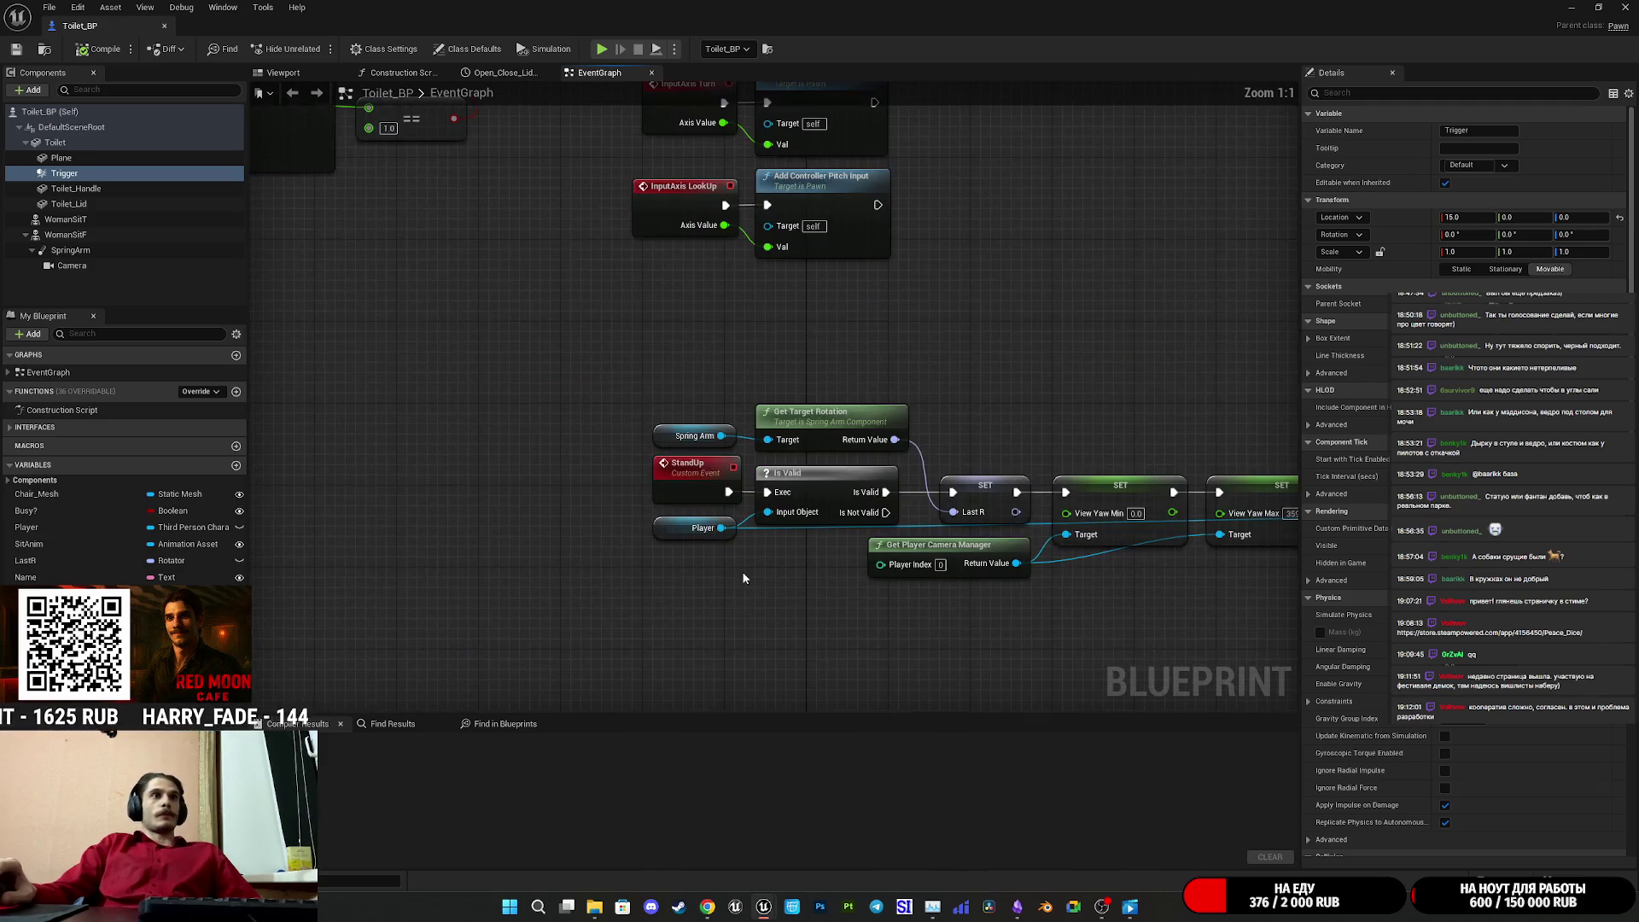
scroll(1088, 466, down, 11)
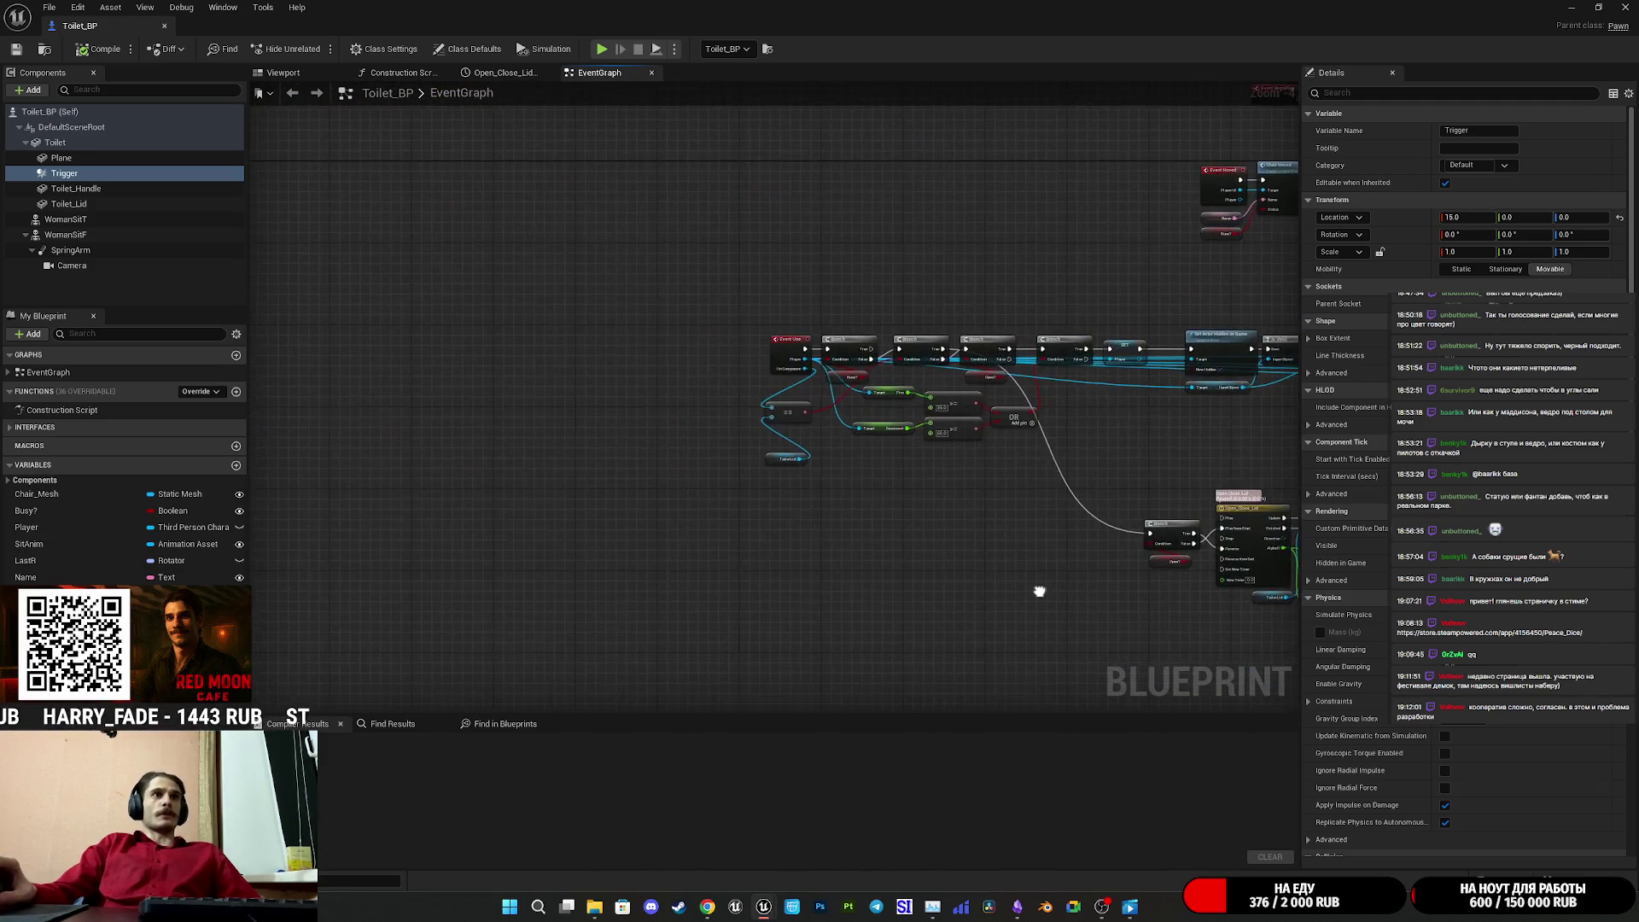
drag(1027, 582, 695, 546)
scroll(695, 545, up, 7)
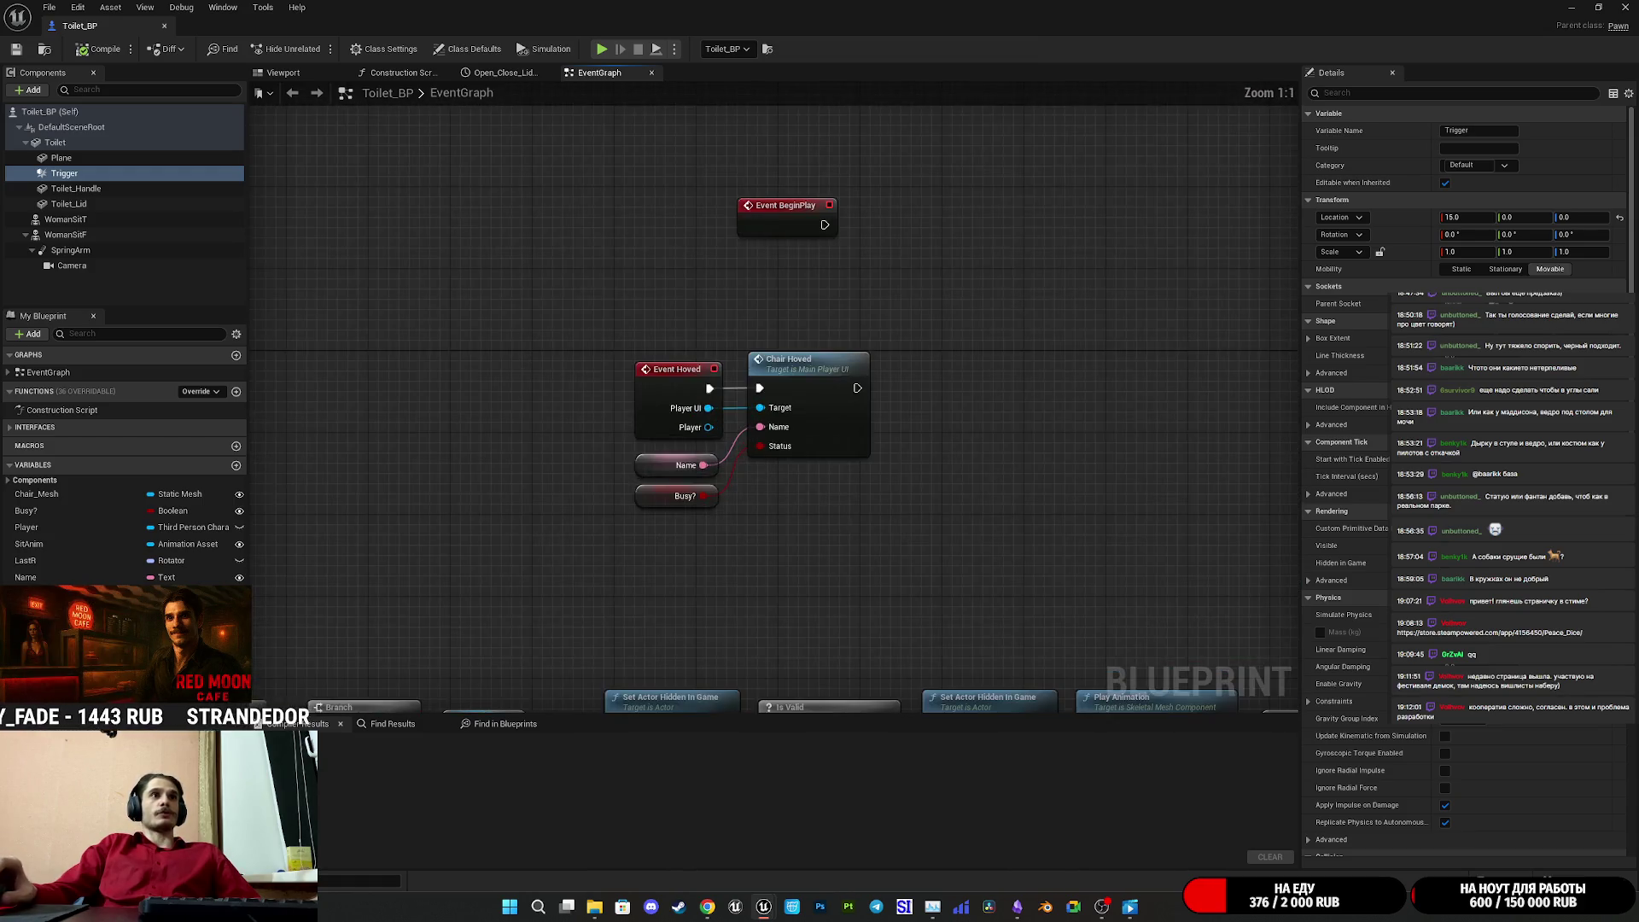
scroll(739, 425, down, 4)
scroll(740, 425, up, 7)
mouse_move(797, 538)
mouse_down()
mouse_move(779, 453)
mouse_move(991, 524)
mouse_move(866, 550)
mouse_up()
scroll(865, 550, down, 5)
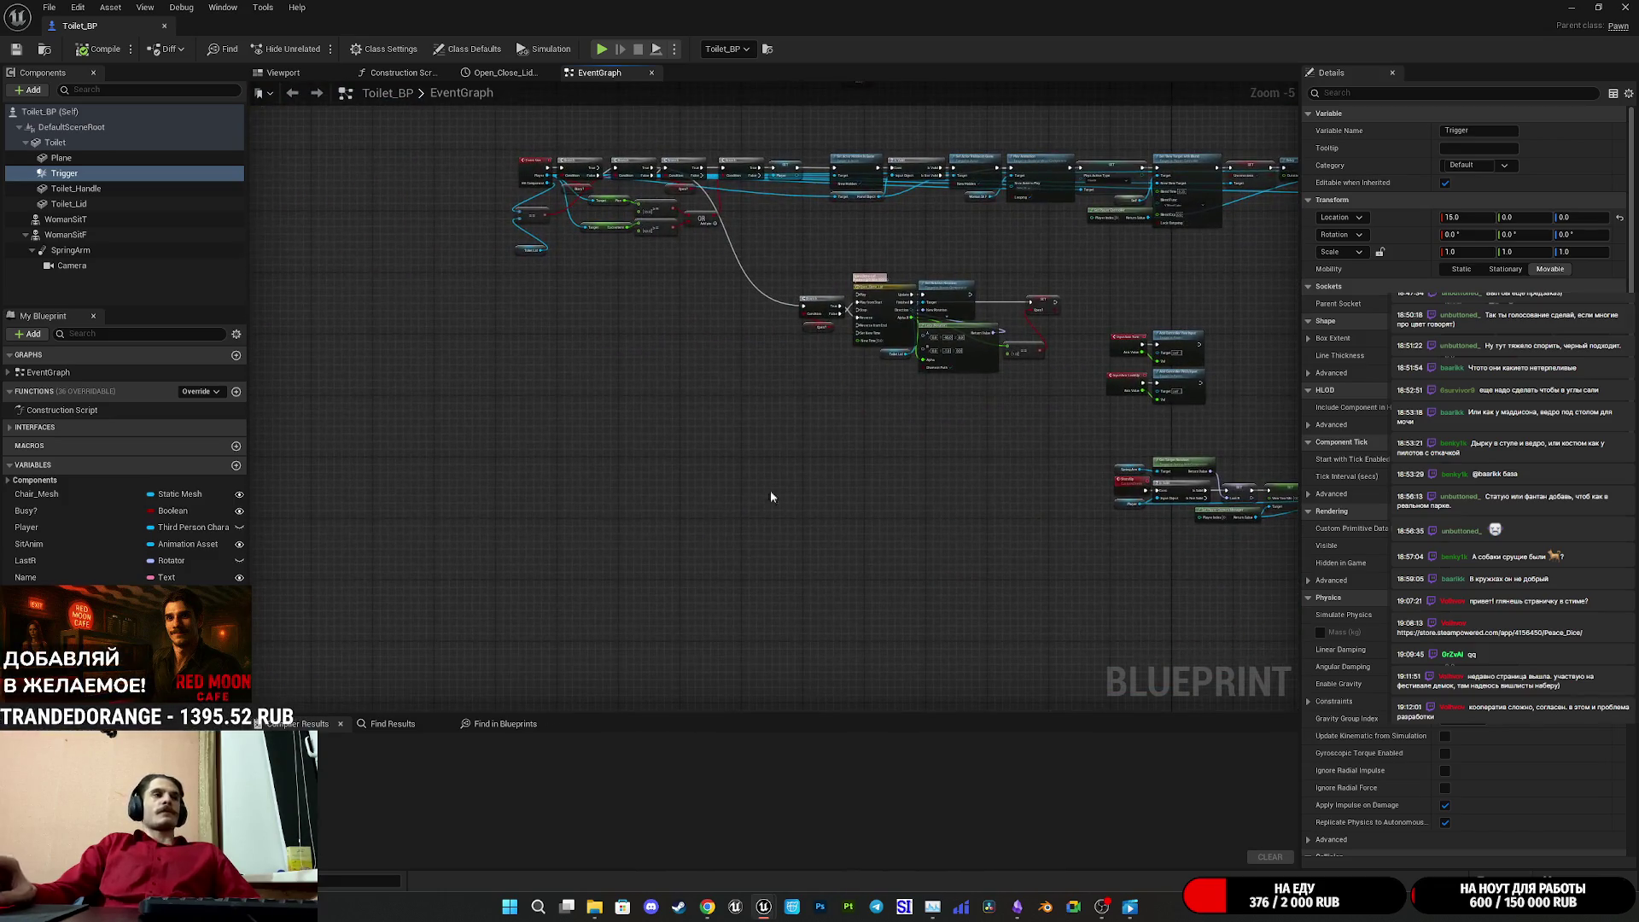
click(111, 174)
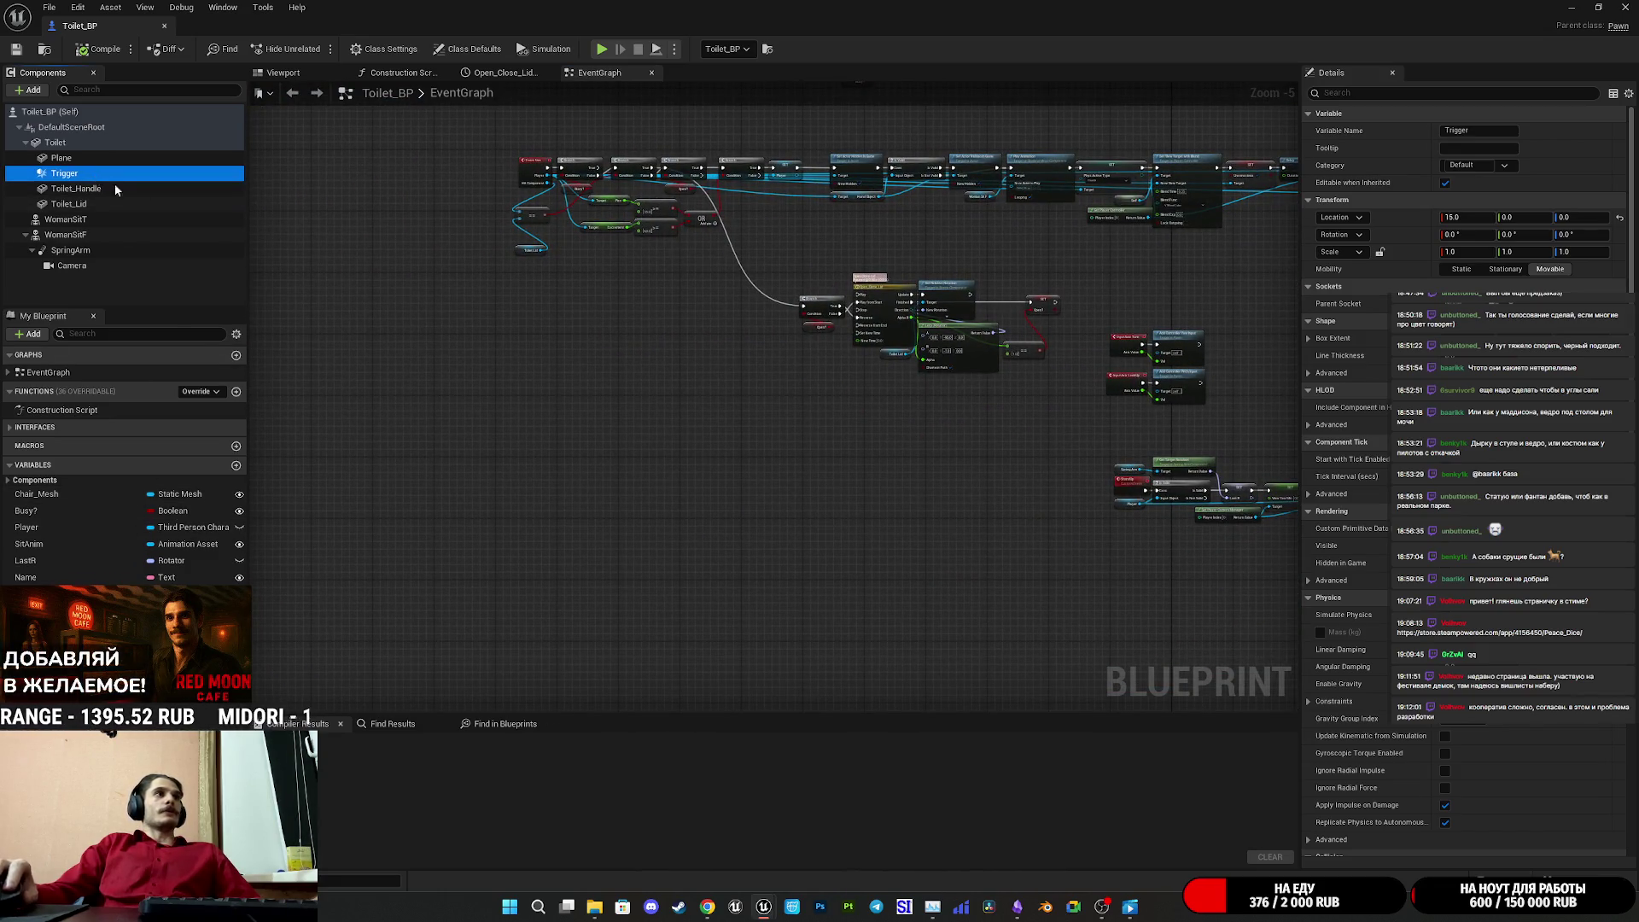
- Move the Branch, Open_Close_Lid timeline, Set Relative Rotation, Lerp and SET group up-left
scroll(1371, 577, down, 15)
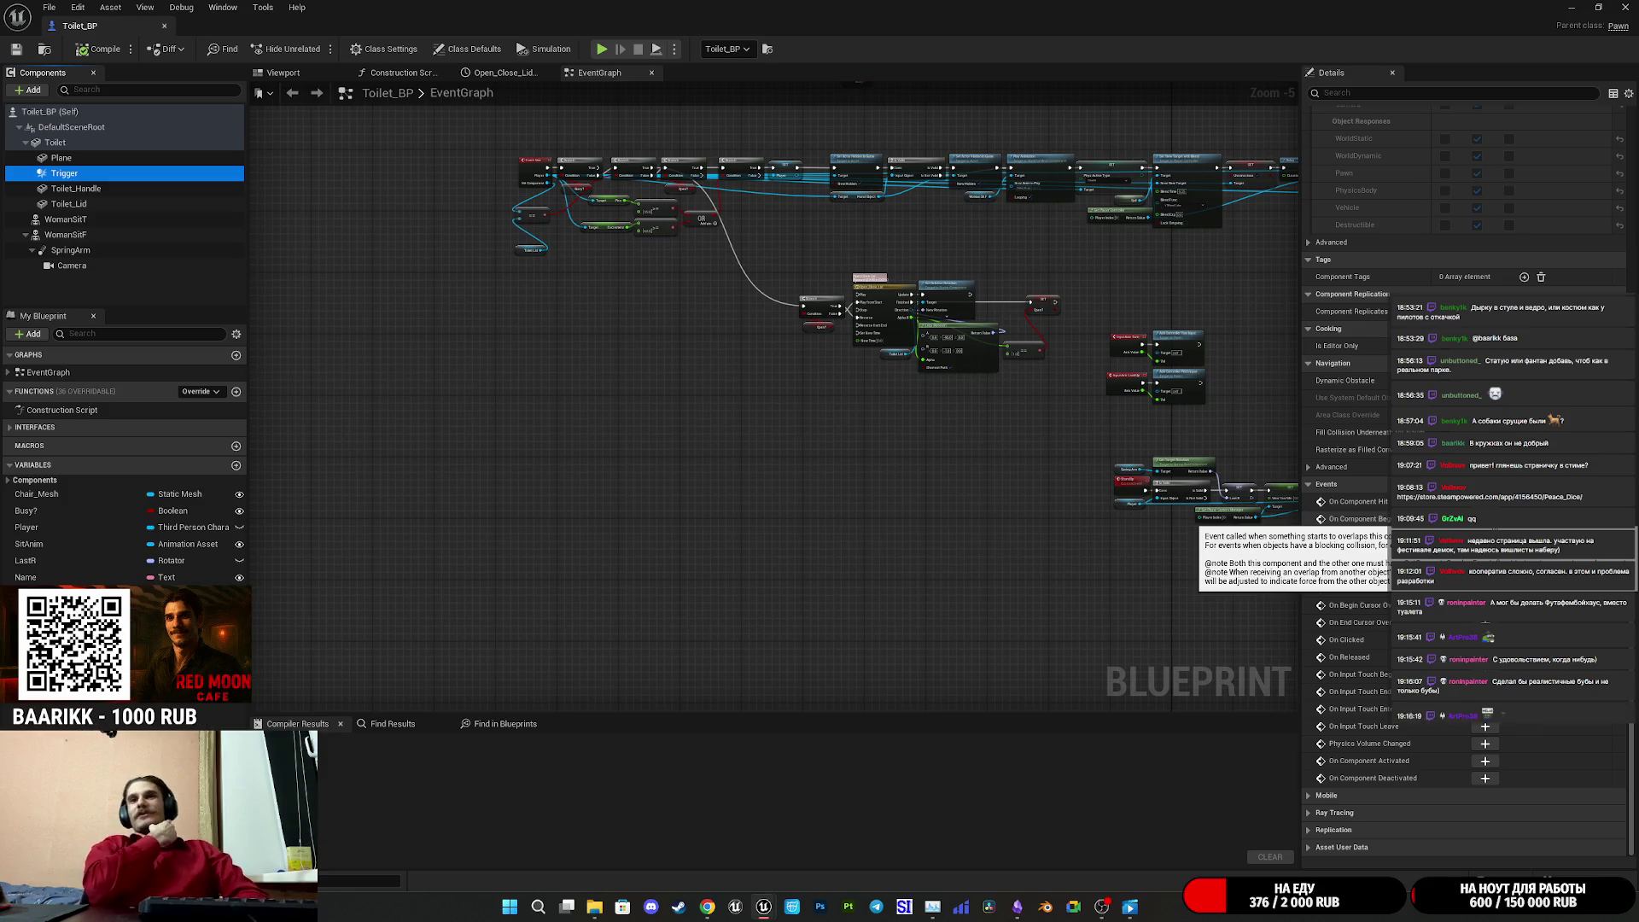
click(1006, 571)
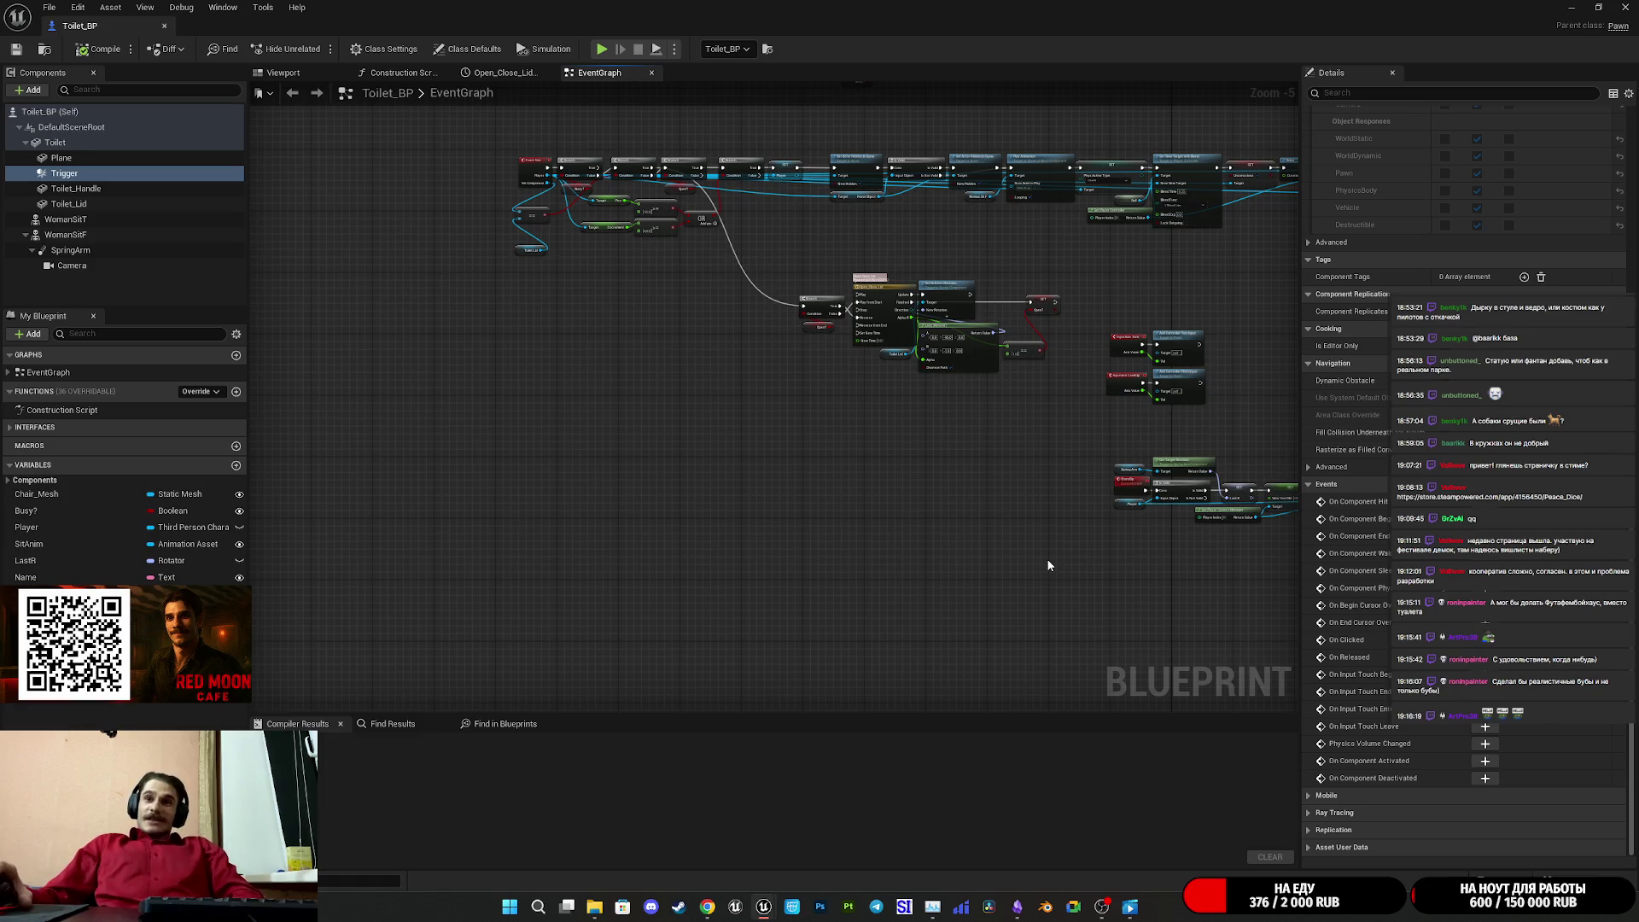
mouse_move(1043, 560)
mouse_down()
mouse_move(1087, 670)
mouse_move(980, 709)
mouse_up()
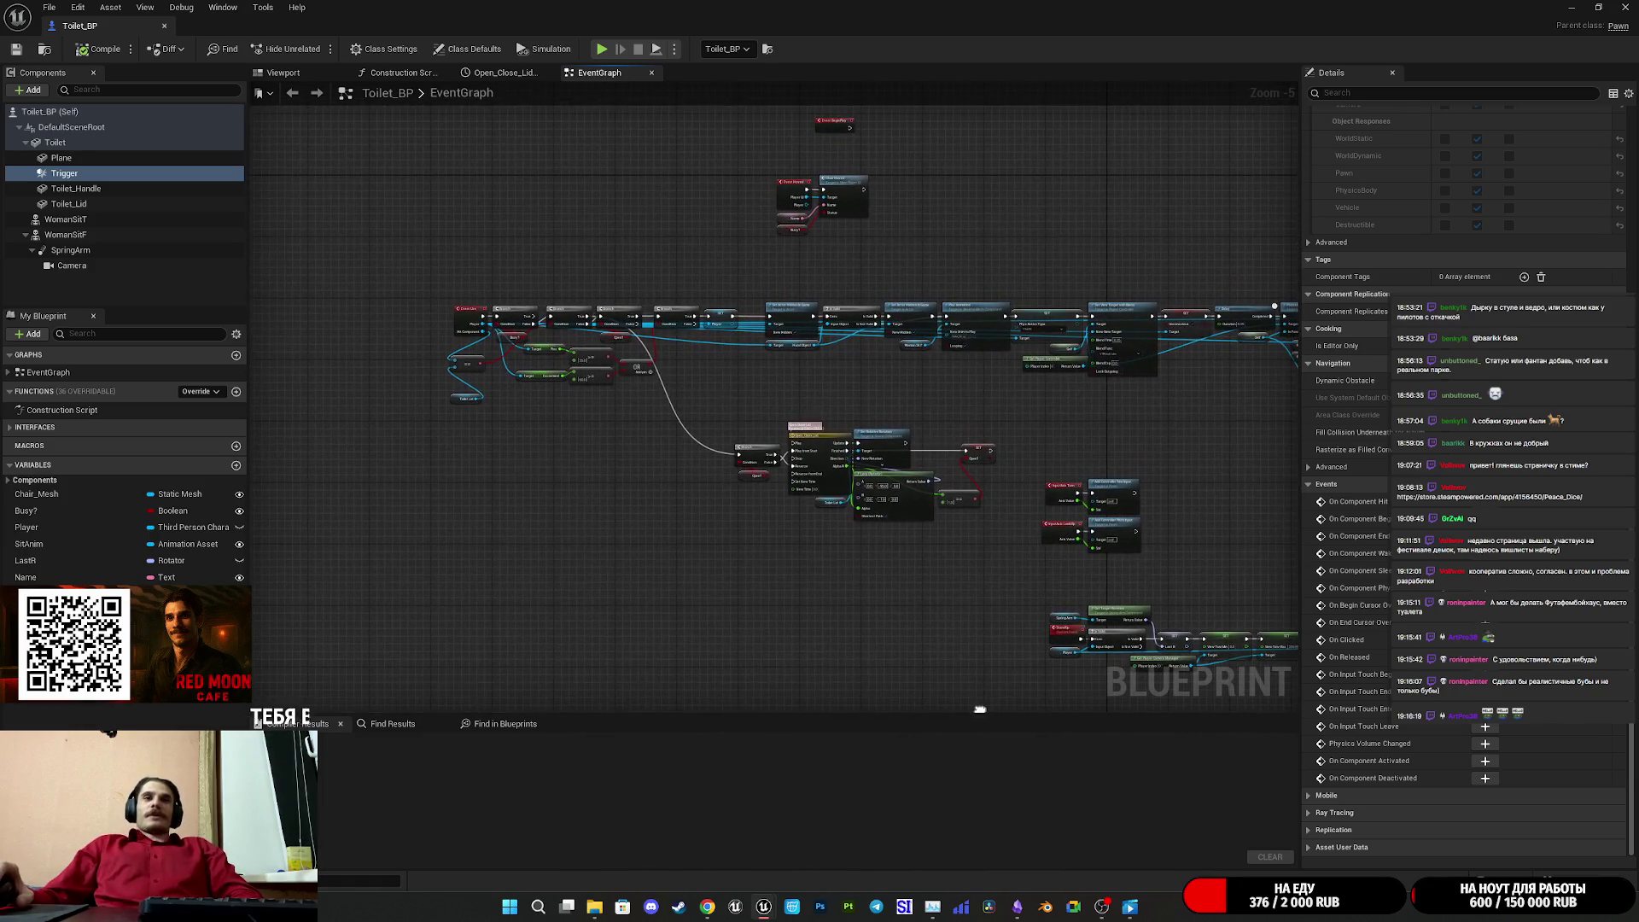
drag(896, 641, 846, 586)
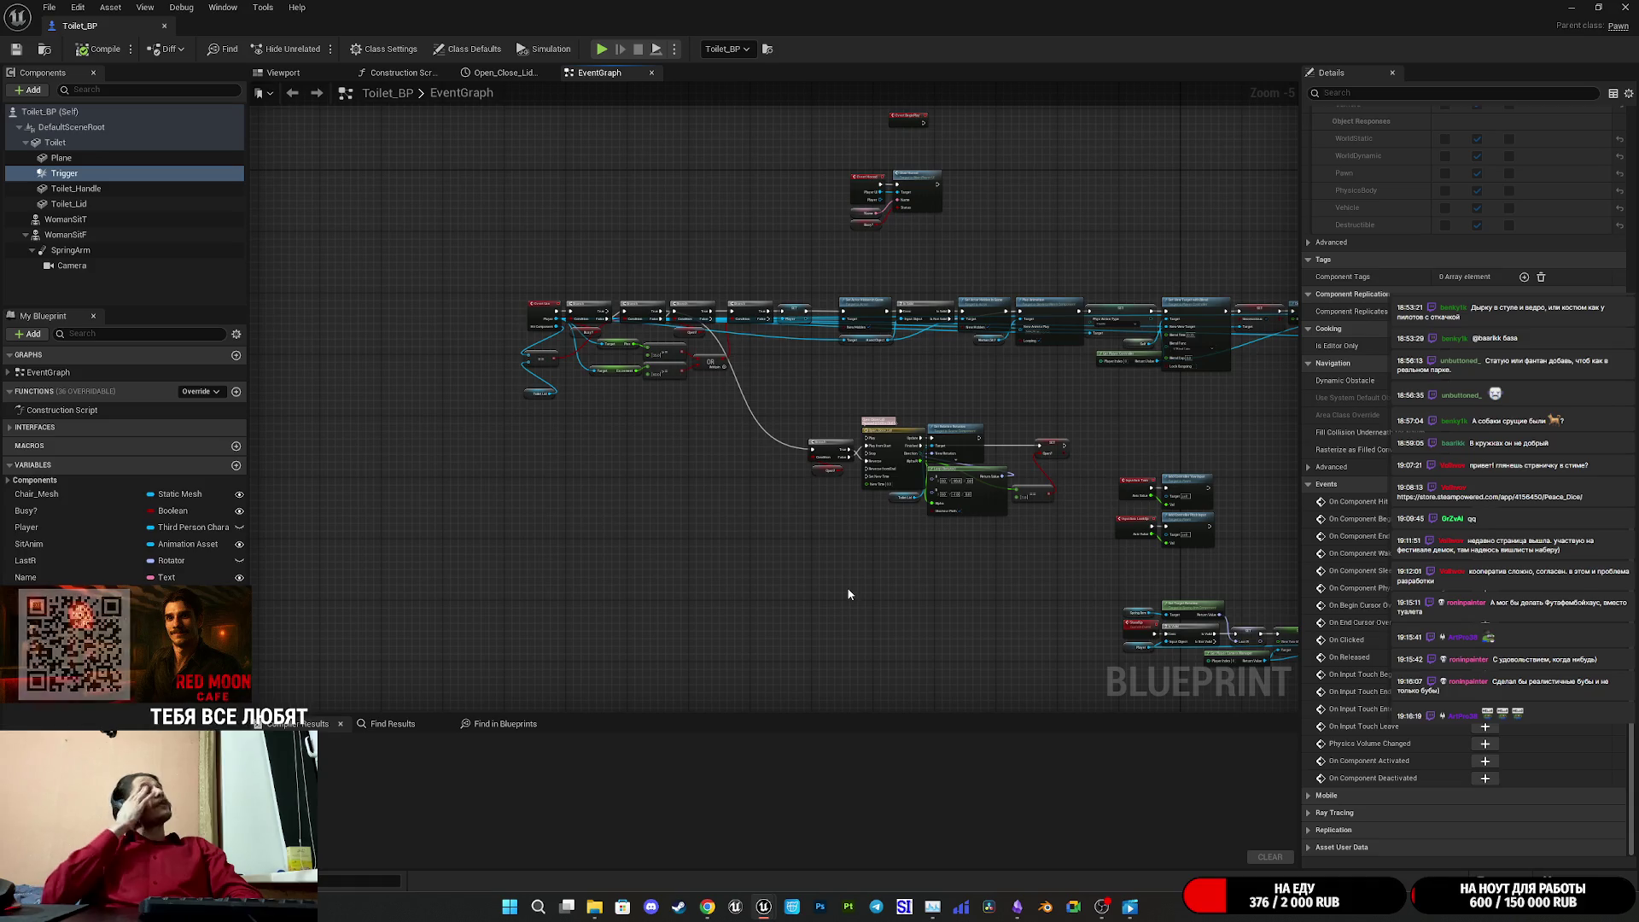
scroll(900, 545, up, 3)
drag(900, 541, 809, 664)
mouse_move(638, 644)
mouse_down()
mouse_move(1098, 419)
mouse_move(1133, 384)
mouse_move(1230, 431)
mouse_move(1057, 427)
mouse_move(1125, 437)
mouse_up()
scroll(1067, 421, down, 1)
mouse_move(1095, 527)
mouse_down()
mouse_move(995, 465)
mouse_move(834, 461)
mouse_up()
- Shift the InputAxis Turn and LookUp mouse-look nodes upward in the graph
mouse_move(842, 560)
mouse_down()
mouse_move(875, 516)
mouse_move(876, 473)
mouse_up()
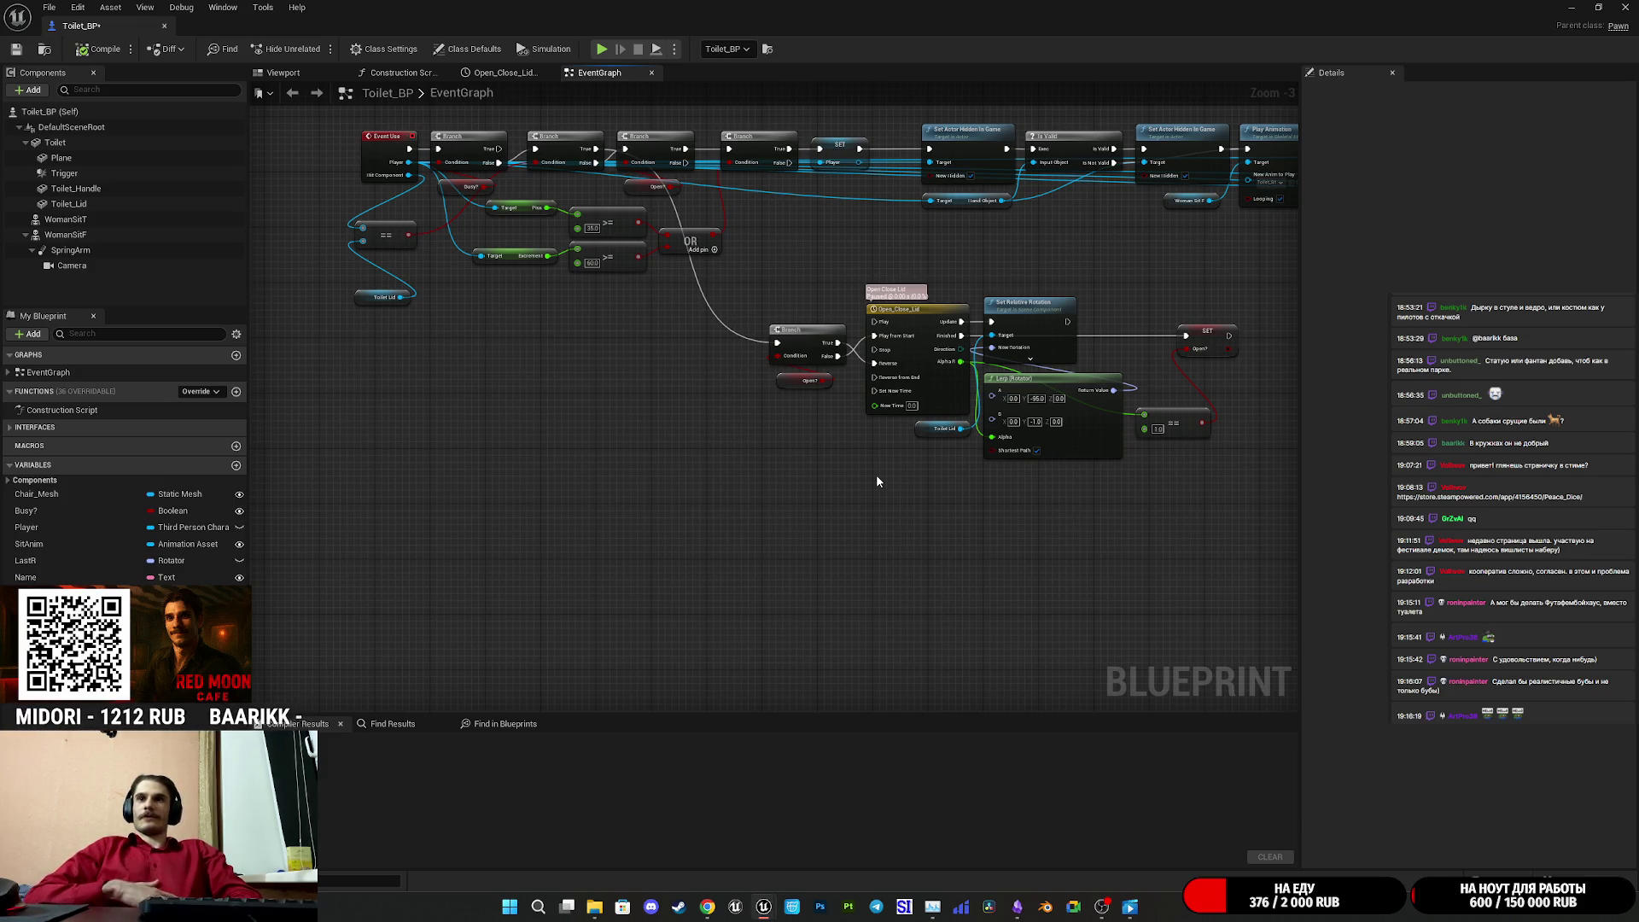
drag(891, 469, 860, 475)
scroll(859, 474, down, 5)
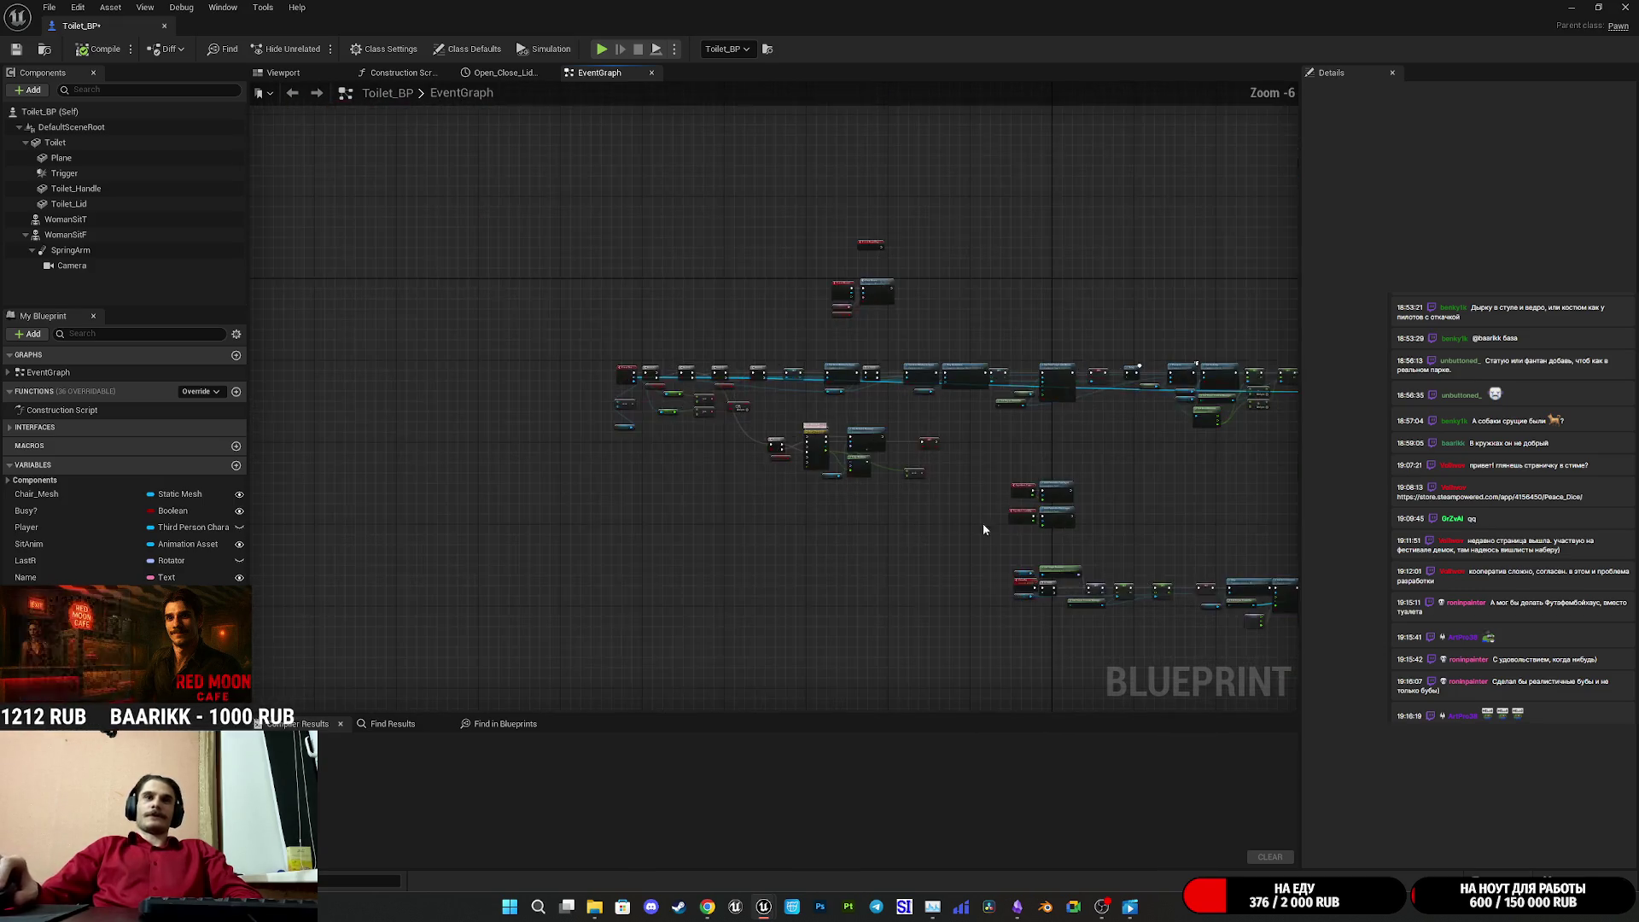
scroll(734, 509, up, 8)
mouse_move(753, 515)
mouse_down()
mouse_move(1053, 360)
mouse_move(1059, 249)
mouse_up()
scroll(1103, 319, down, 4)
click(1025, 427)
drag(1025, 427, 1502, 457)
drag(768, 478, 816, 538)
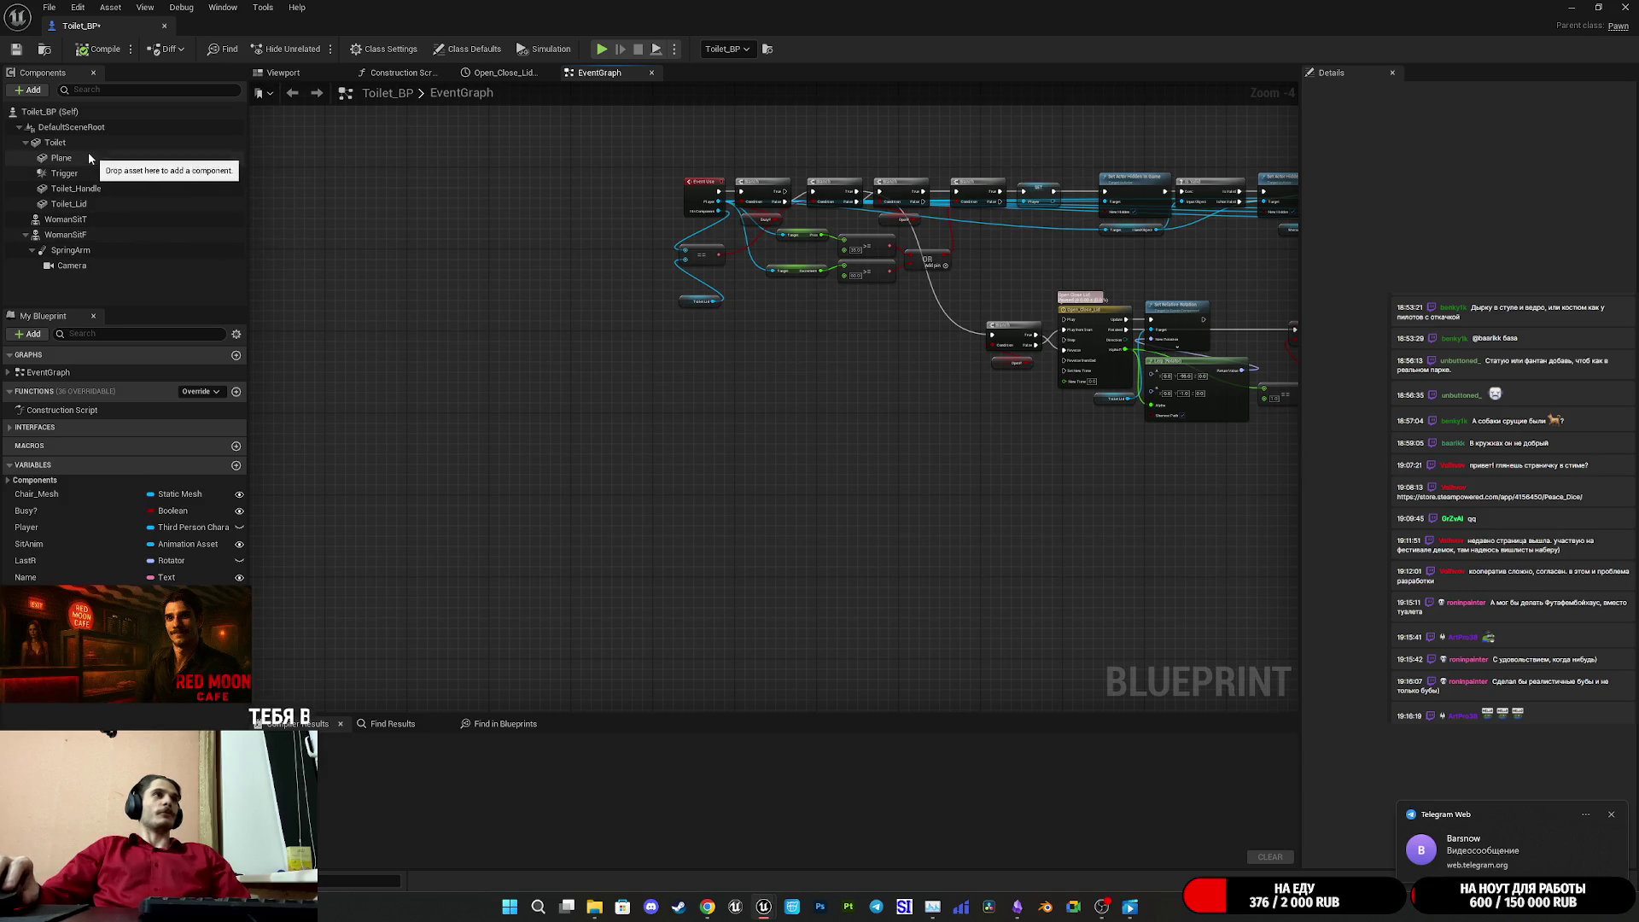
click(64, 173)
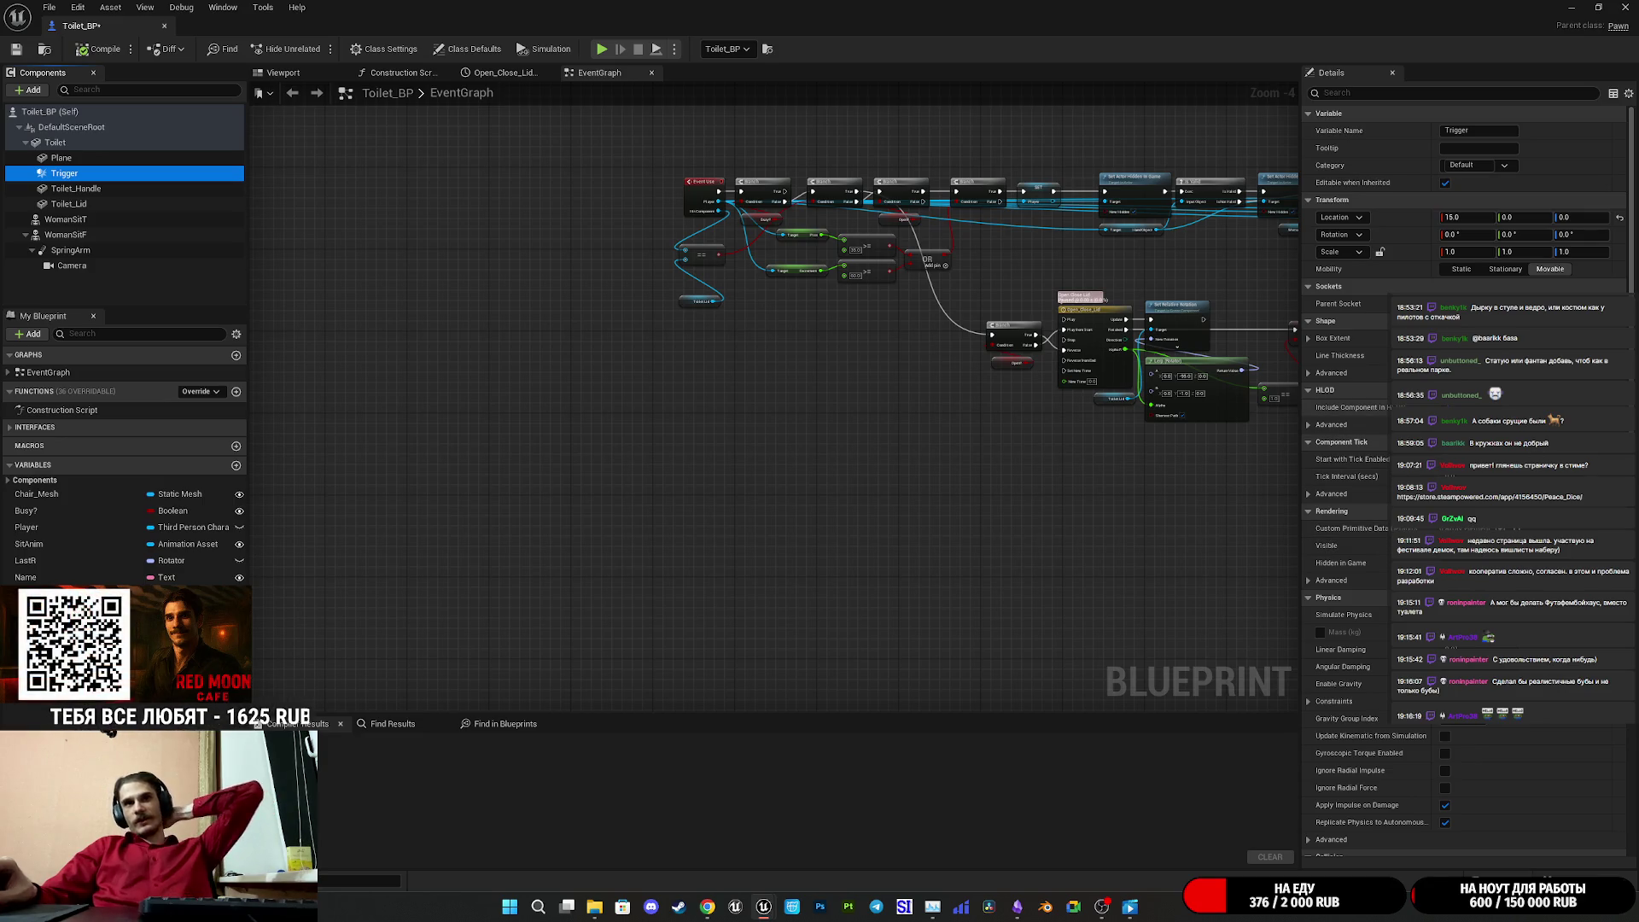
- Scroll the Trigger's Details panel down to the Events section with the overlap events
scroll(1366, 427, down, 5)
scroll(1554, 803, down, 6)
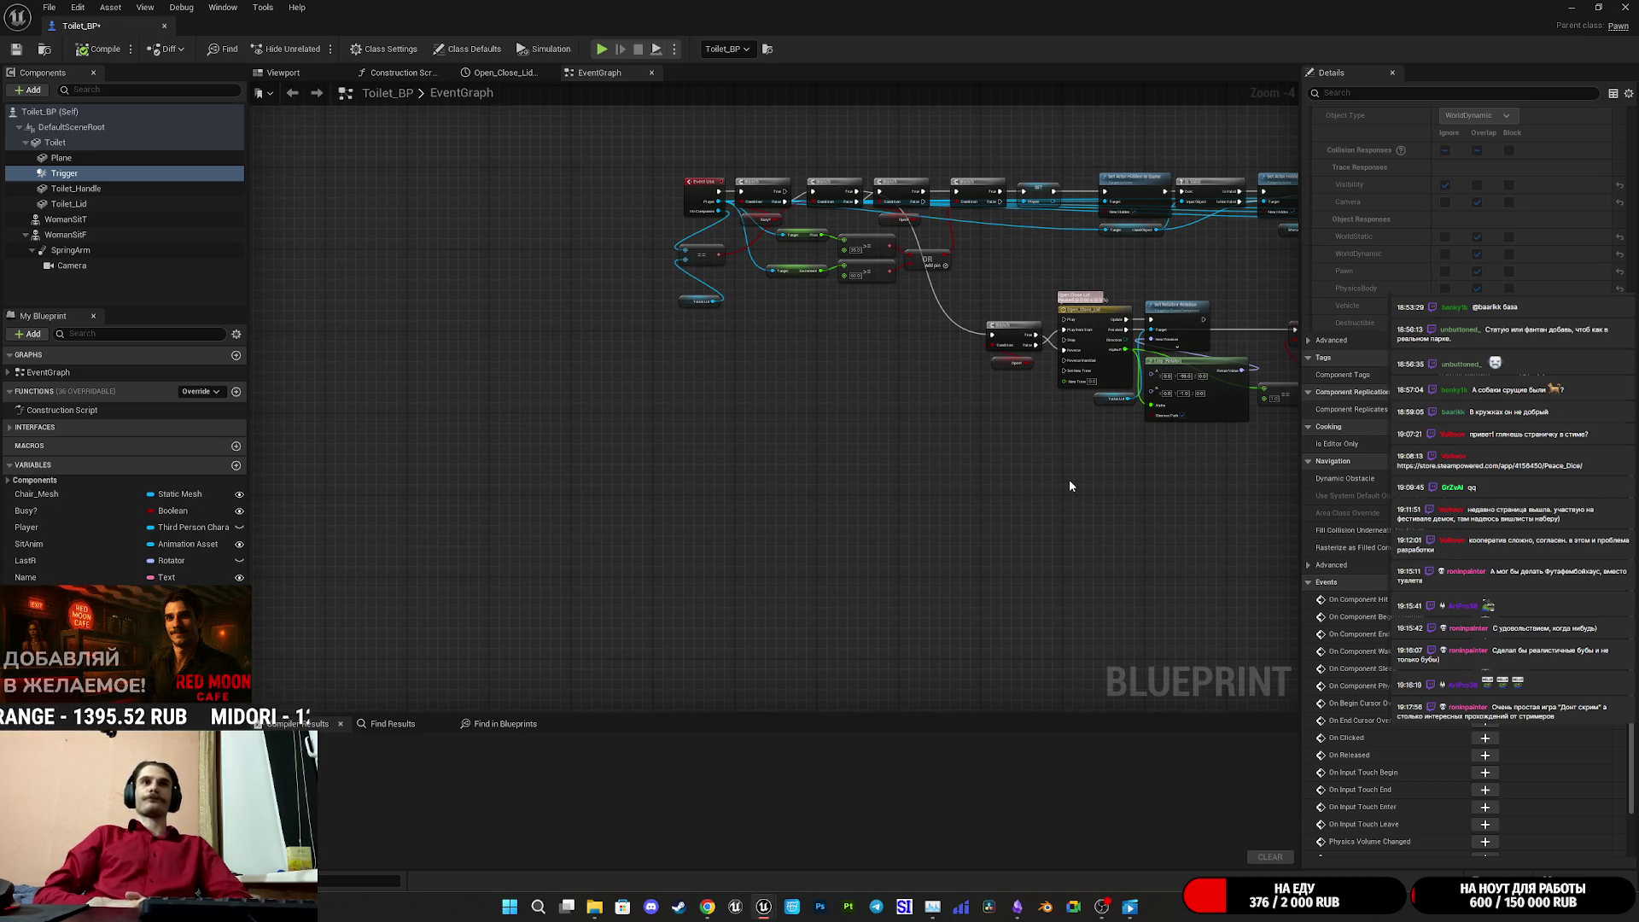
drag(1069, 485, 798, 537)
scroll(797, 537, up, 3)
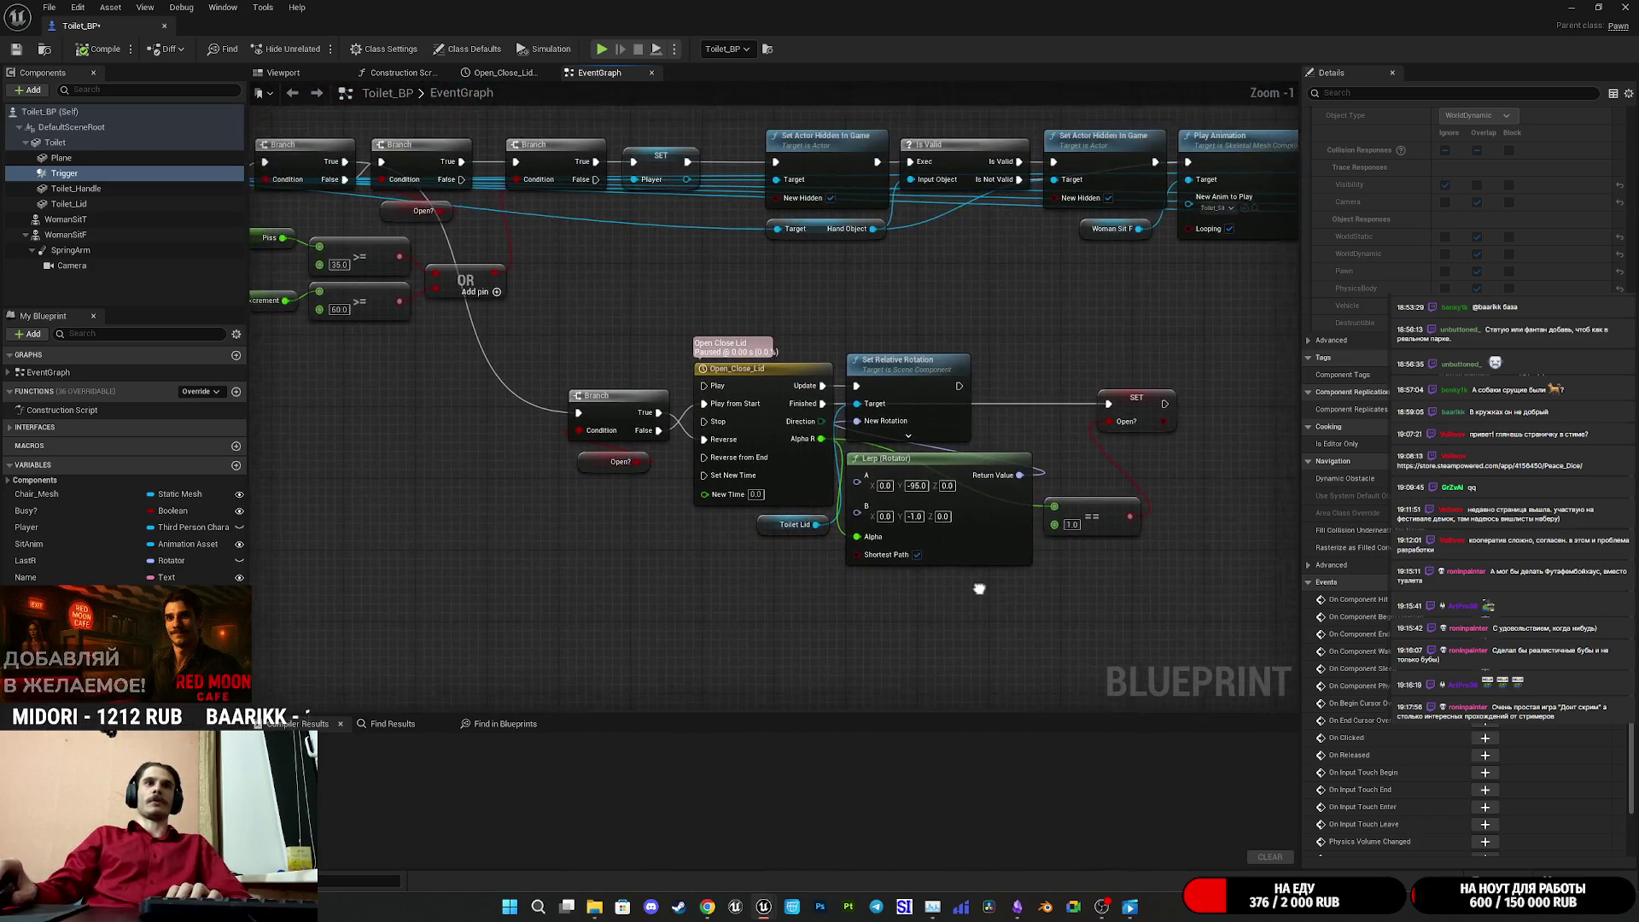
drag(1127, 417, 1089, 415)
click(1045, 672)
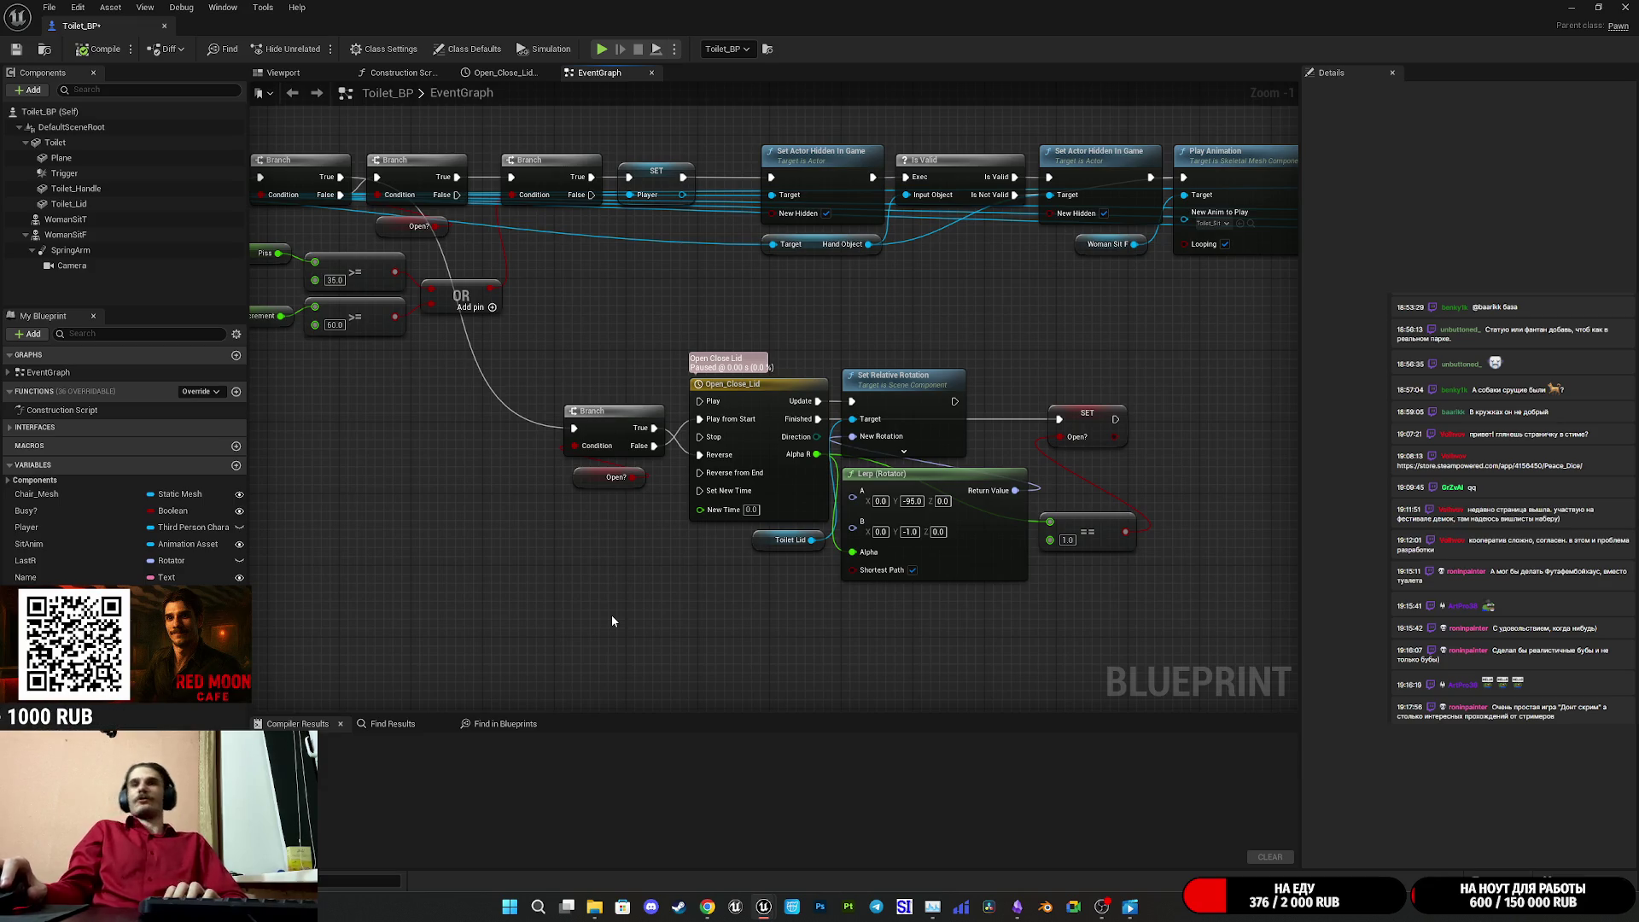
mouse_move(561, 637)
mouse_down()
mouse_move(1043, 439)
mouse_move(1227, 340)
mouse_up()
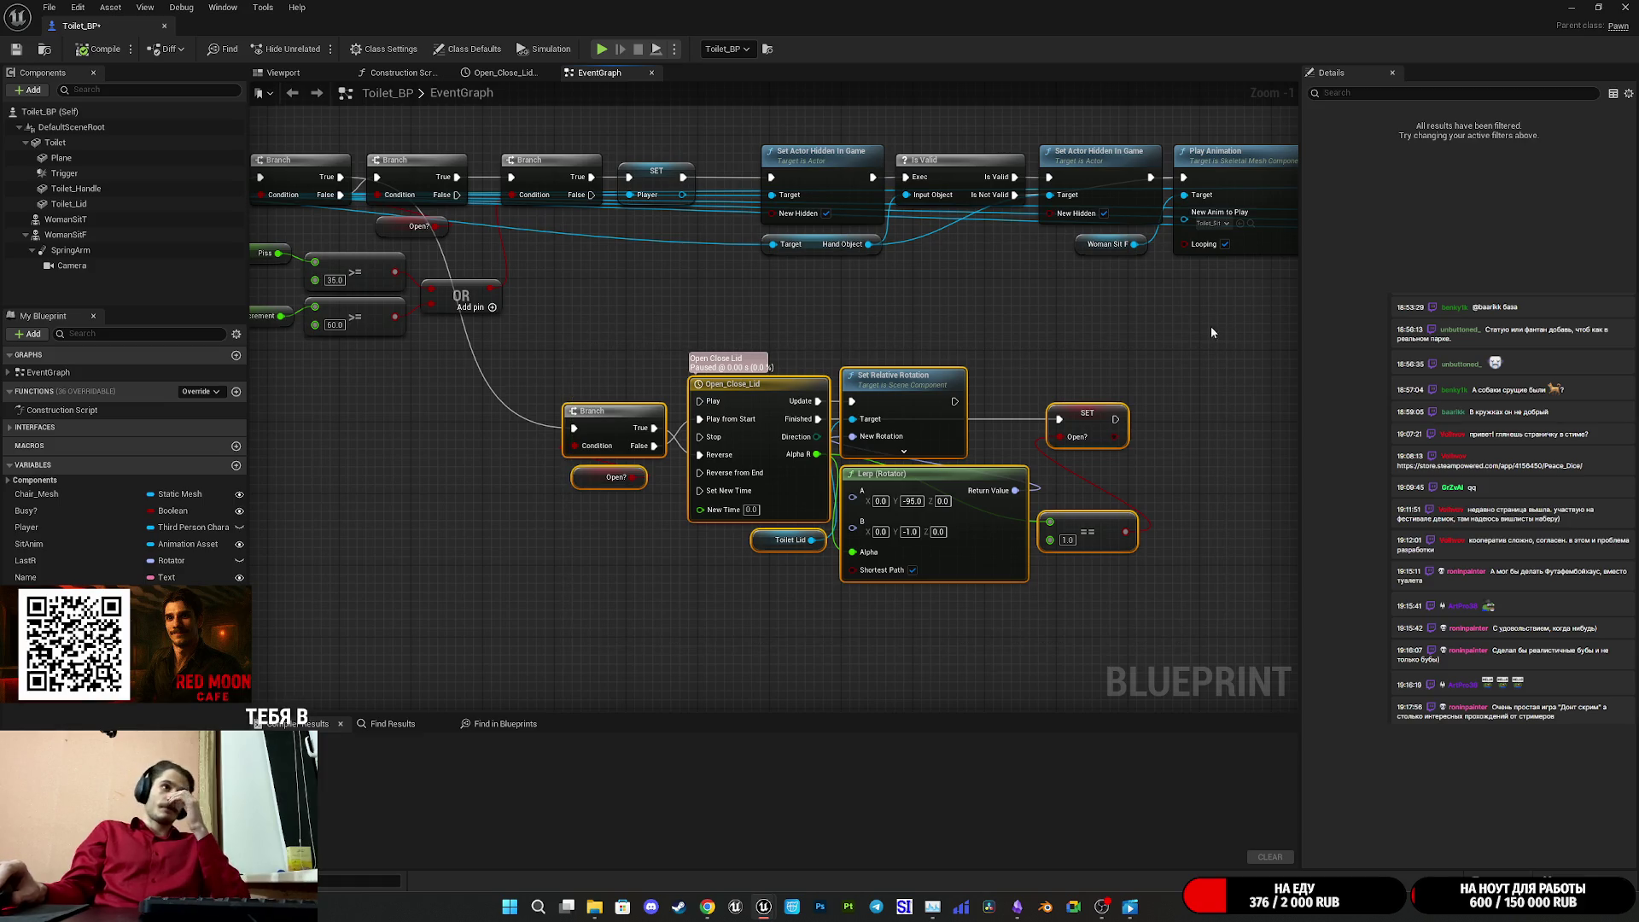
click(1069, 306)
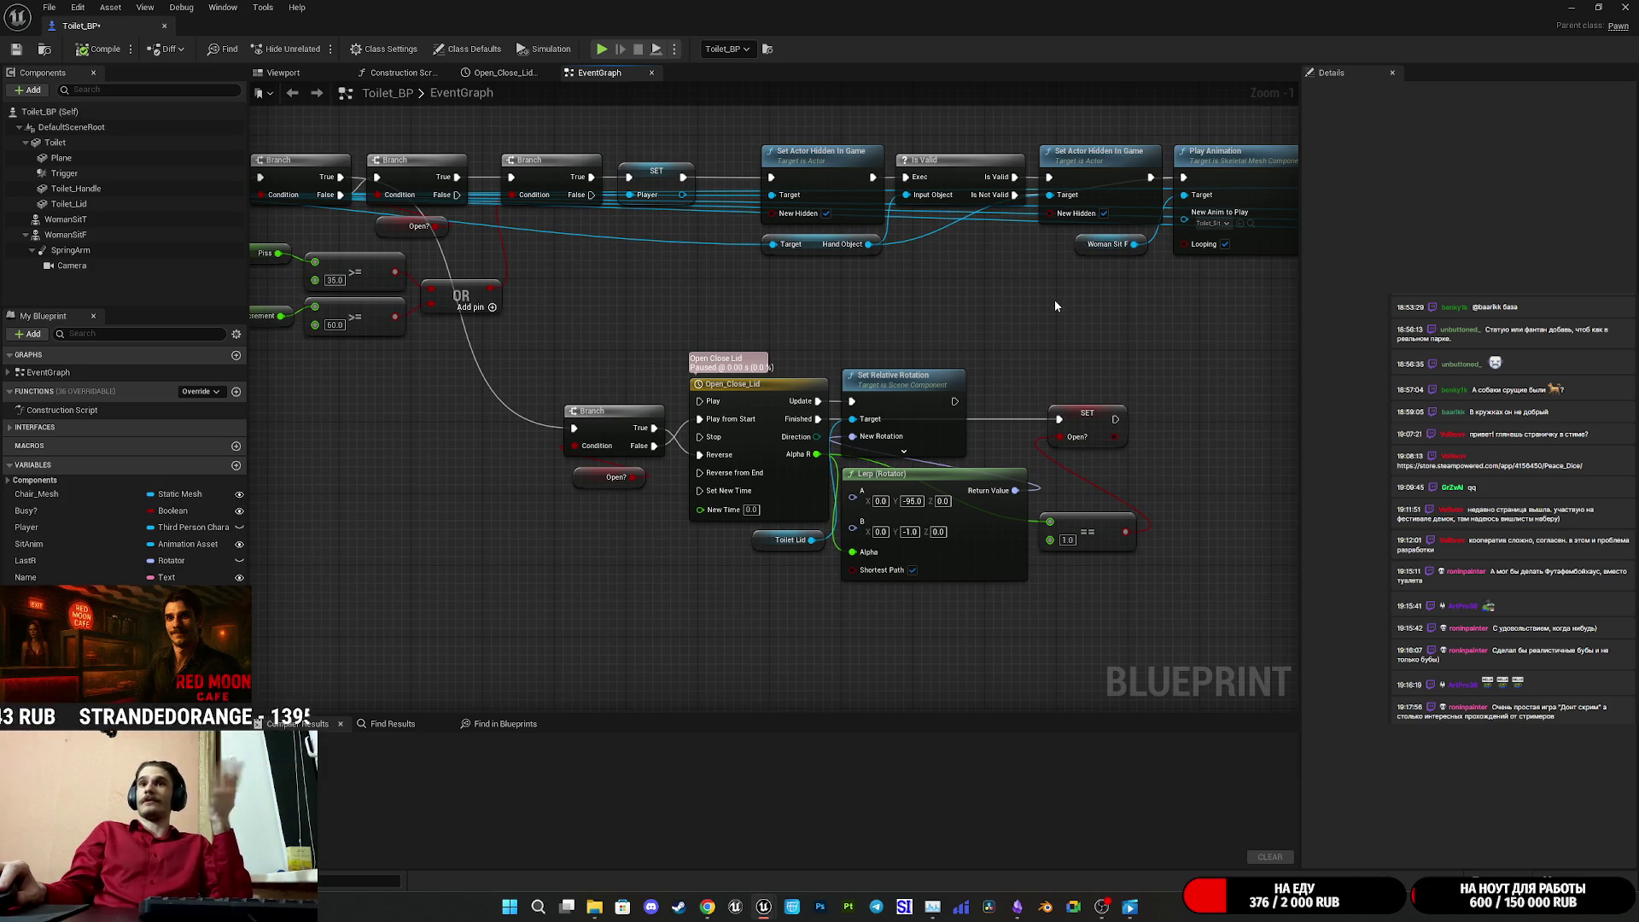
drag(1149, 346, 1053, 355)
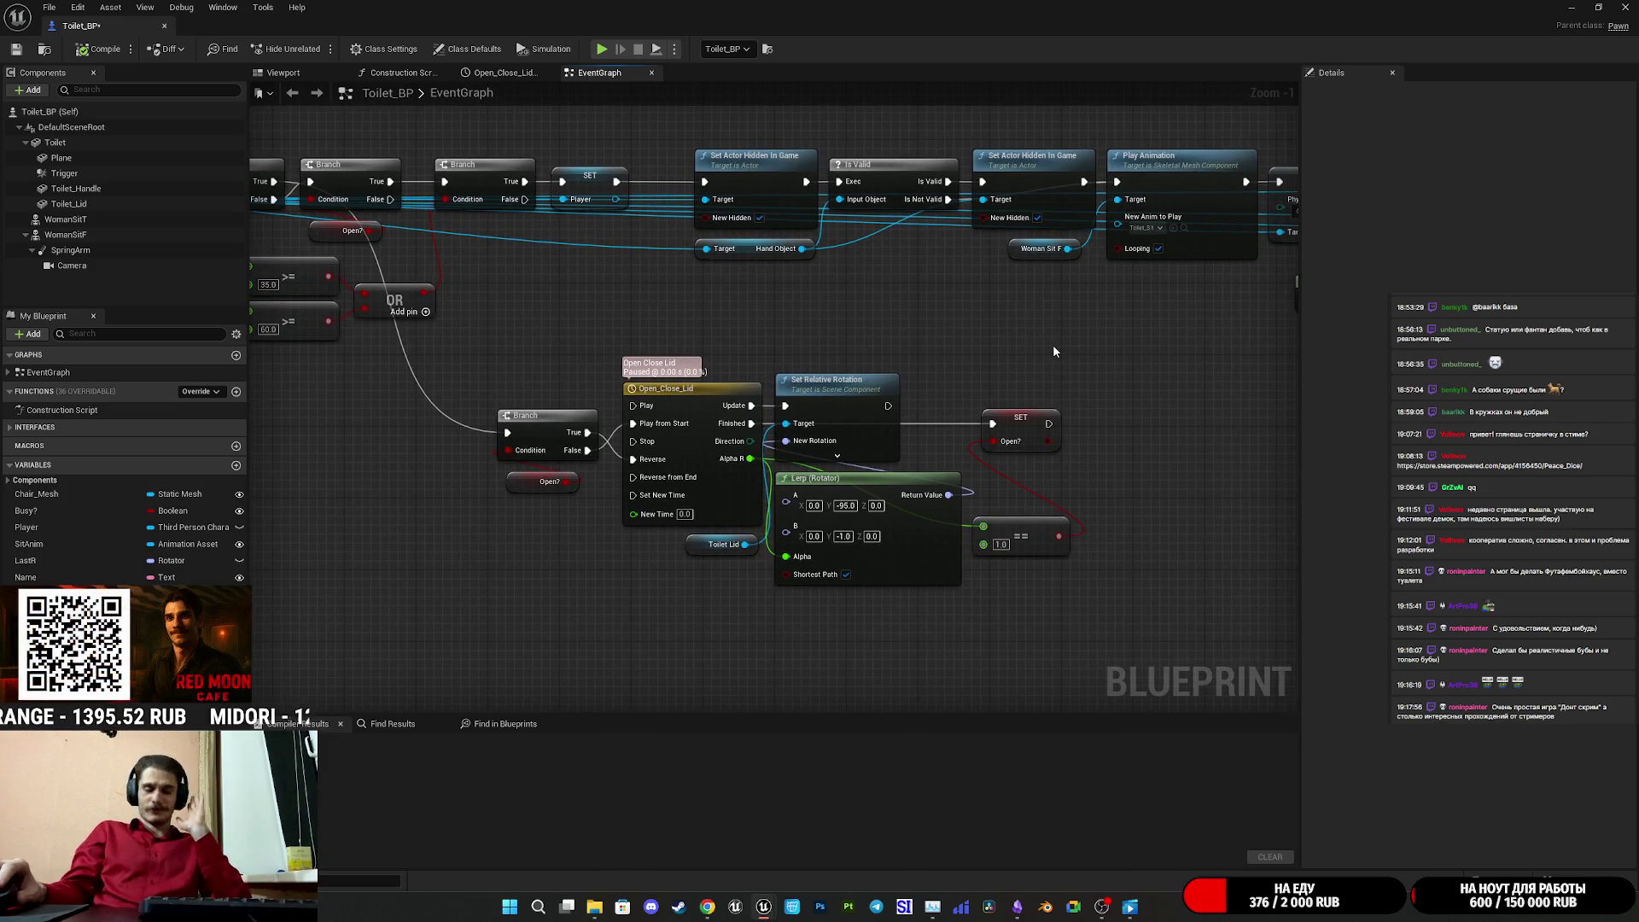
drag(1036, 356, 990, 328)
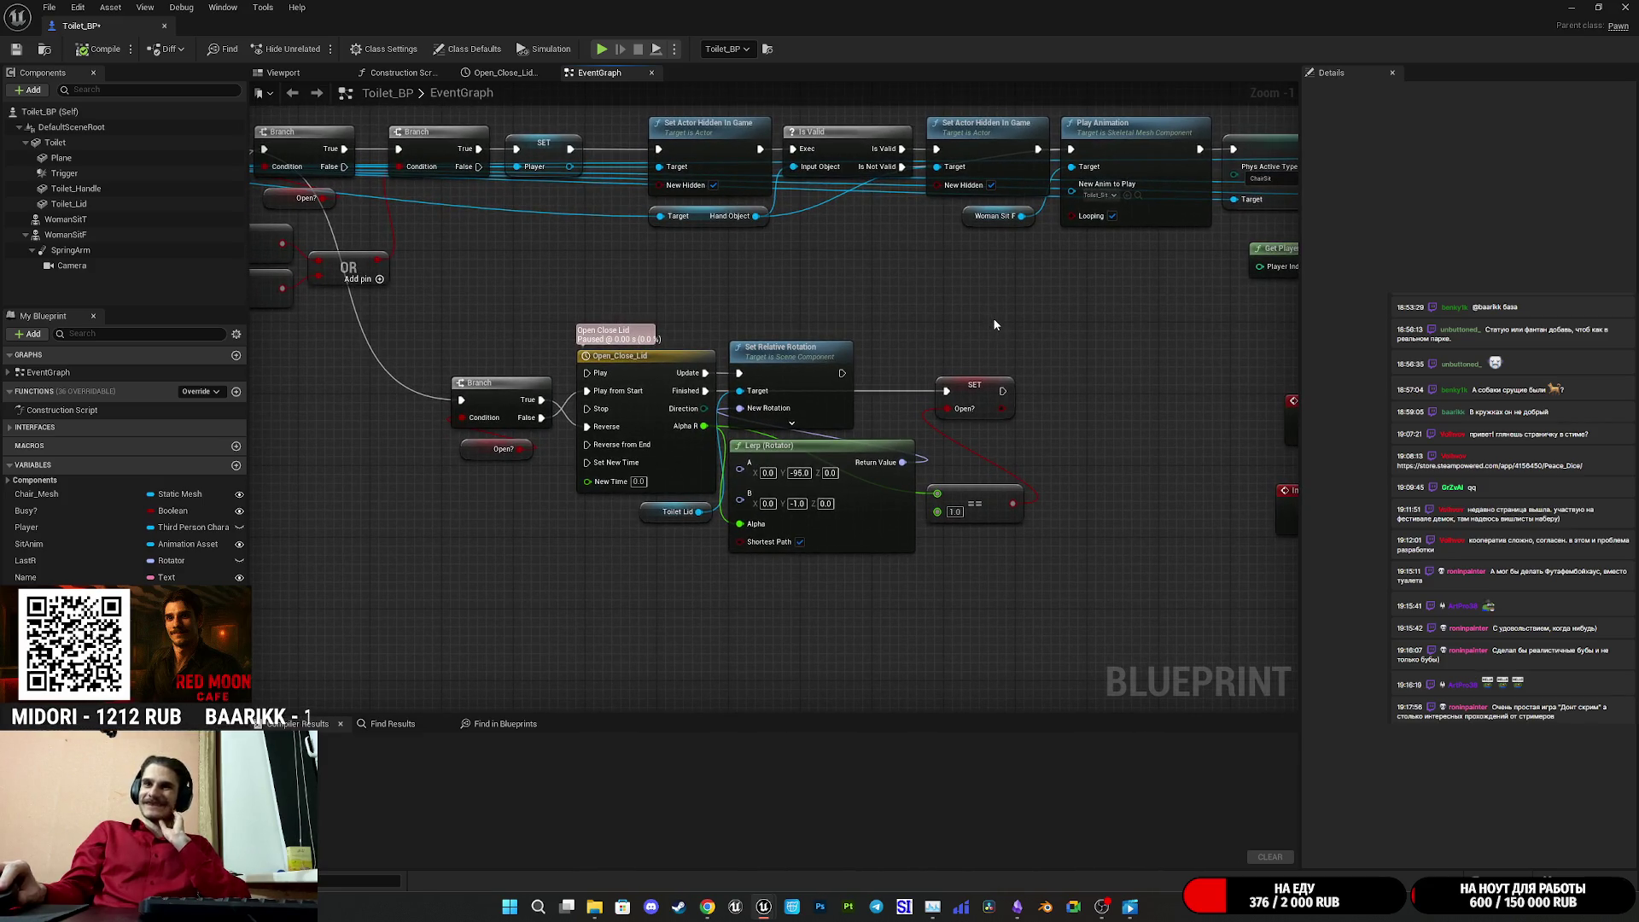
drag(1003, 319, 1137, 326)
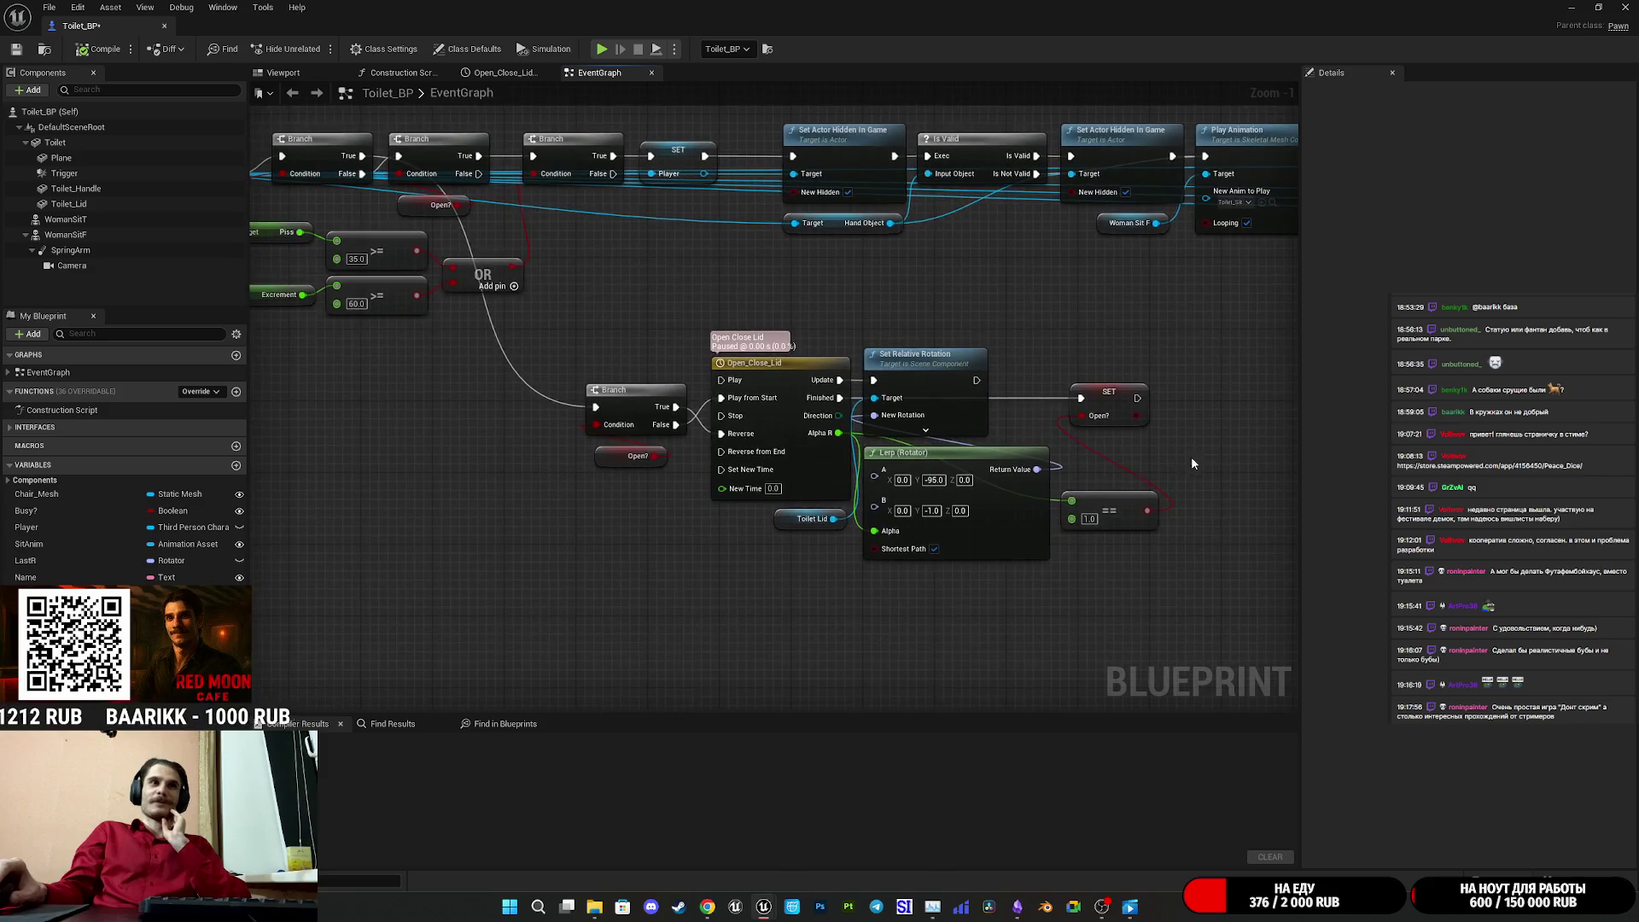
drag(1161, 598, 623, 293)
click(742, 298)
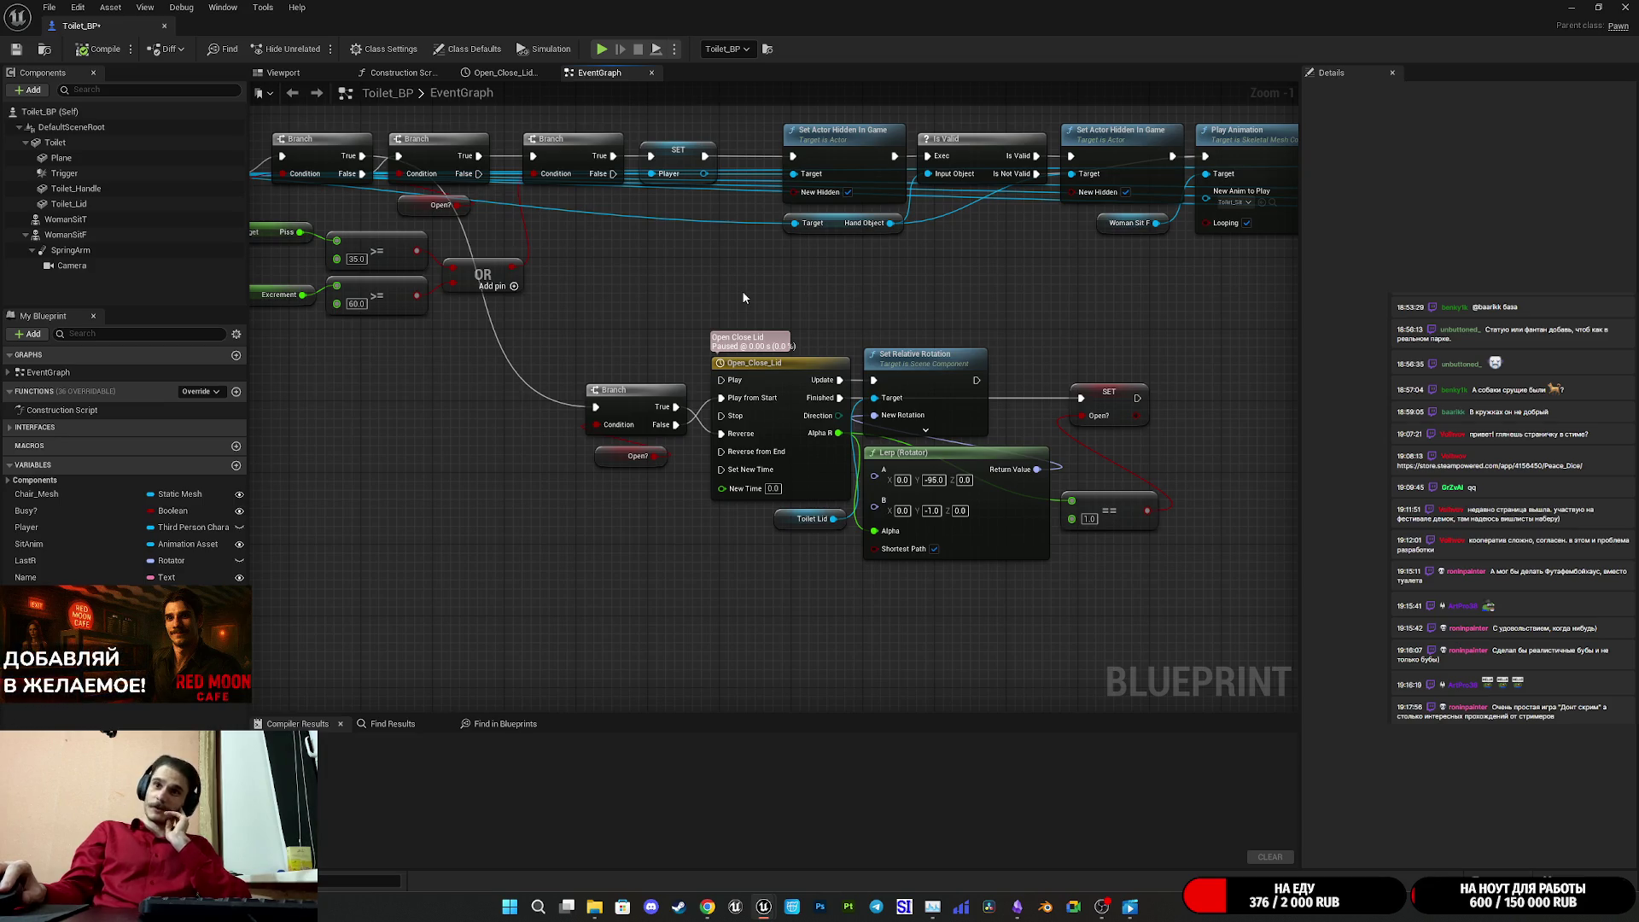
drag(743, 296, 956, 357)
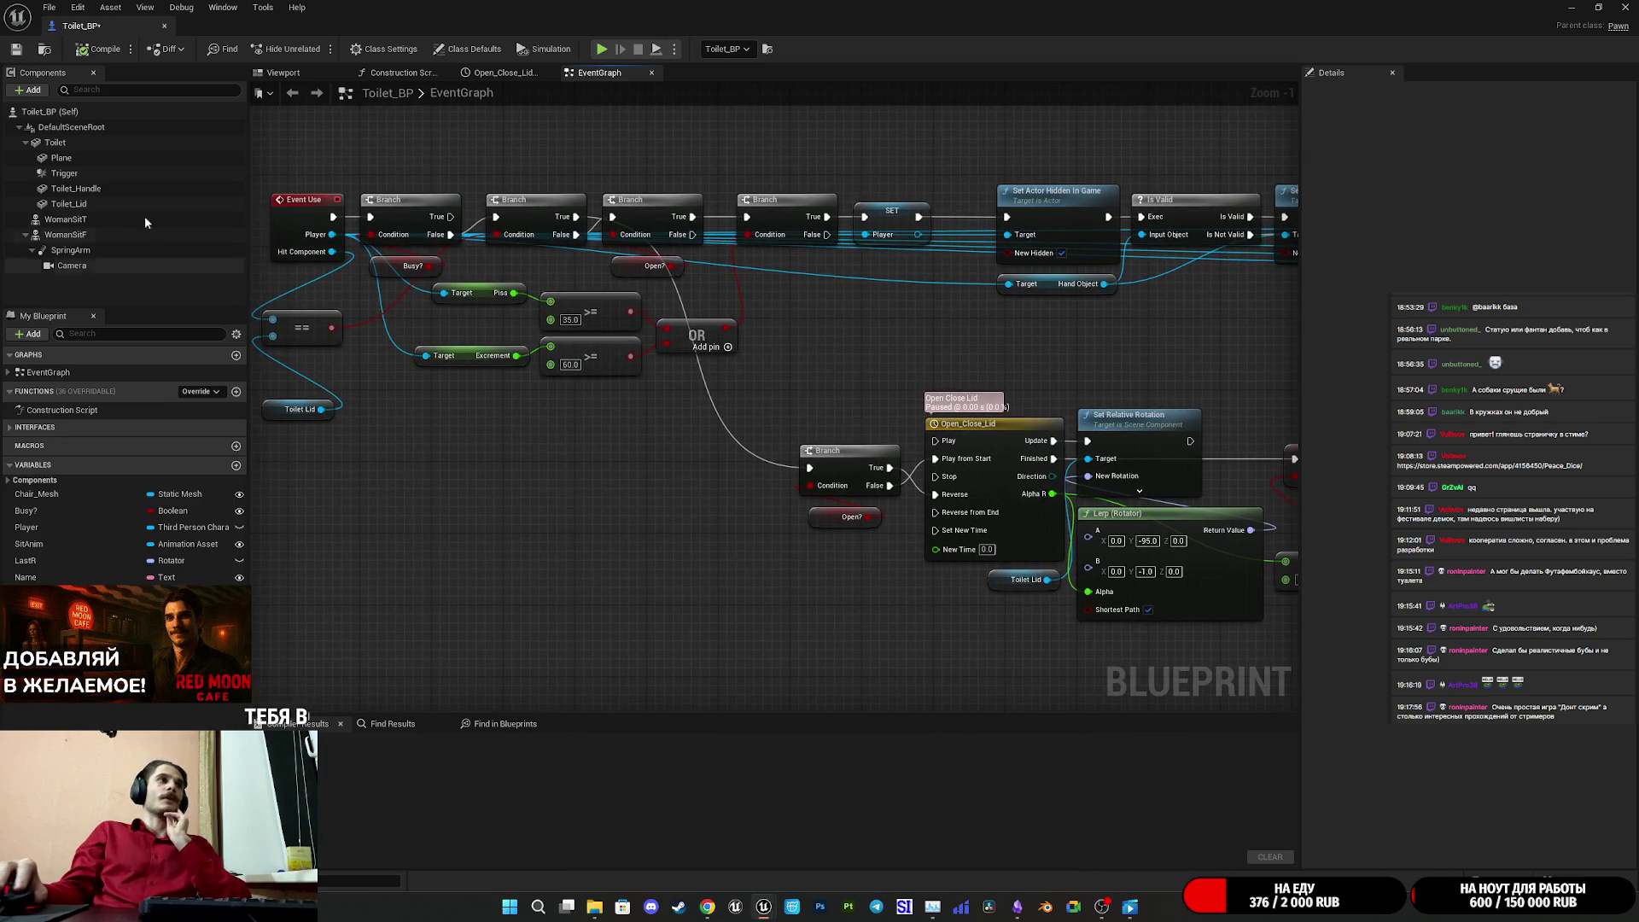
- Add an On Component Begin Overlap (Trigger) event to Toilet_BP's graph
click(86, 174)
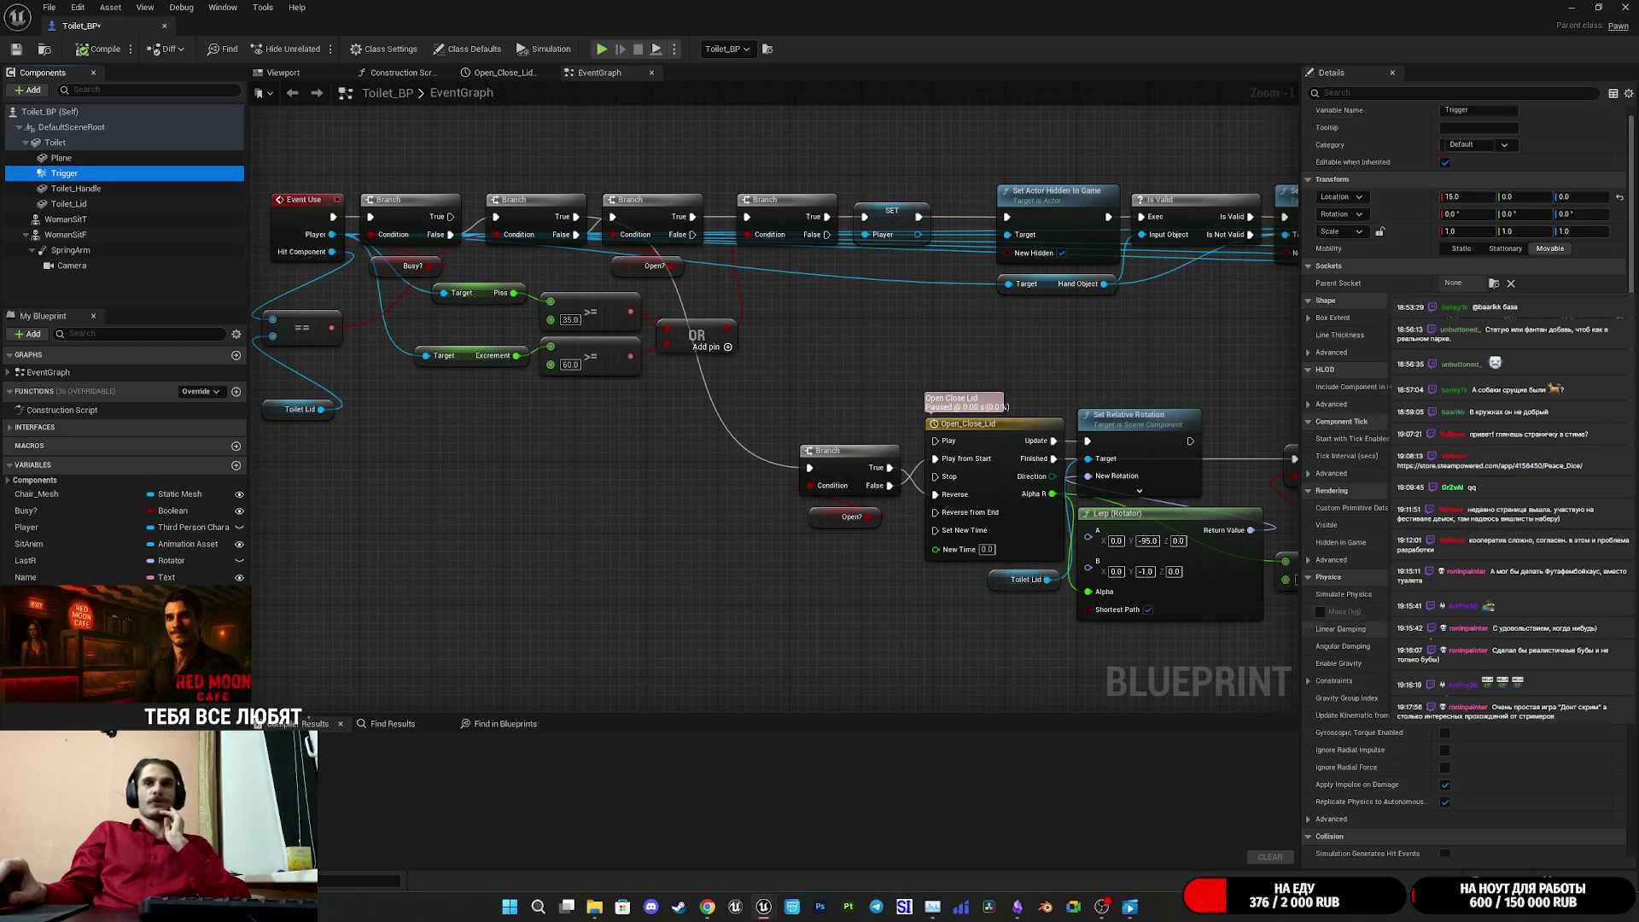
scroll(1464, 478, down, 15)
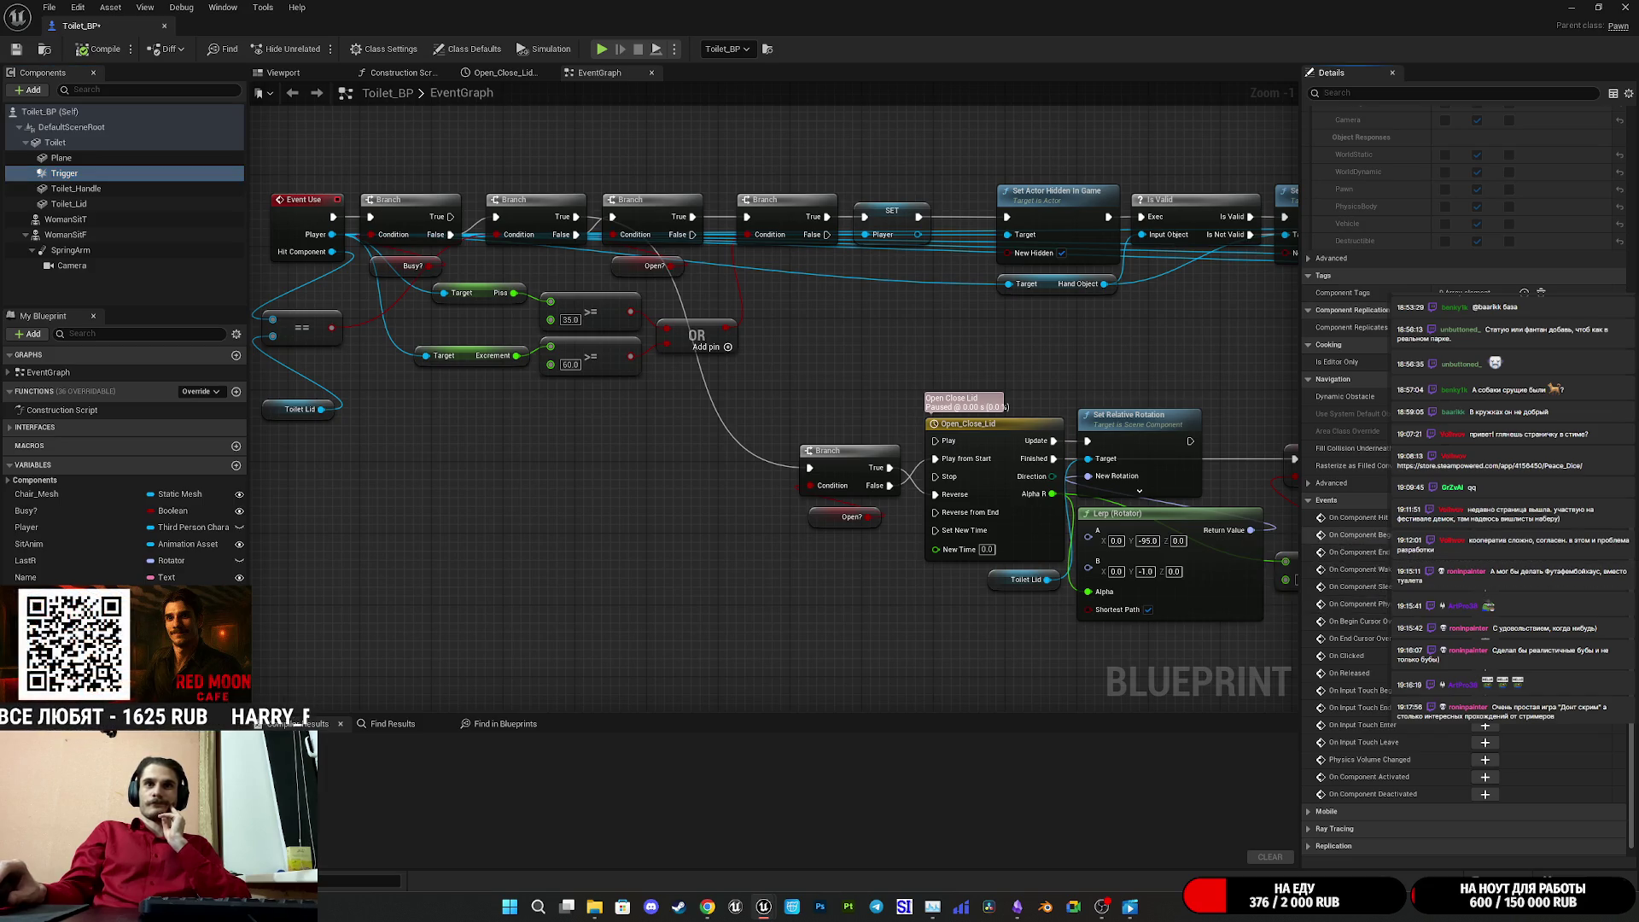
click(1486, 534)
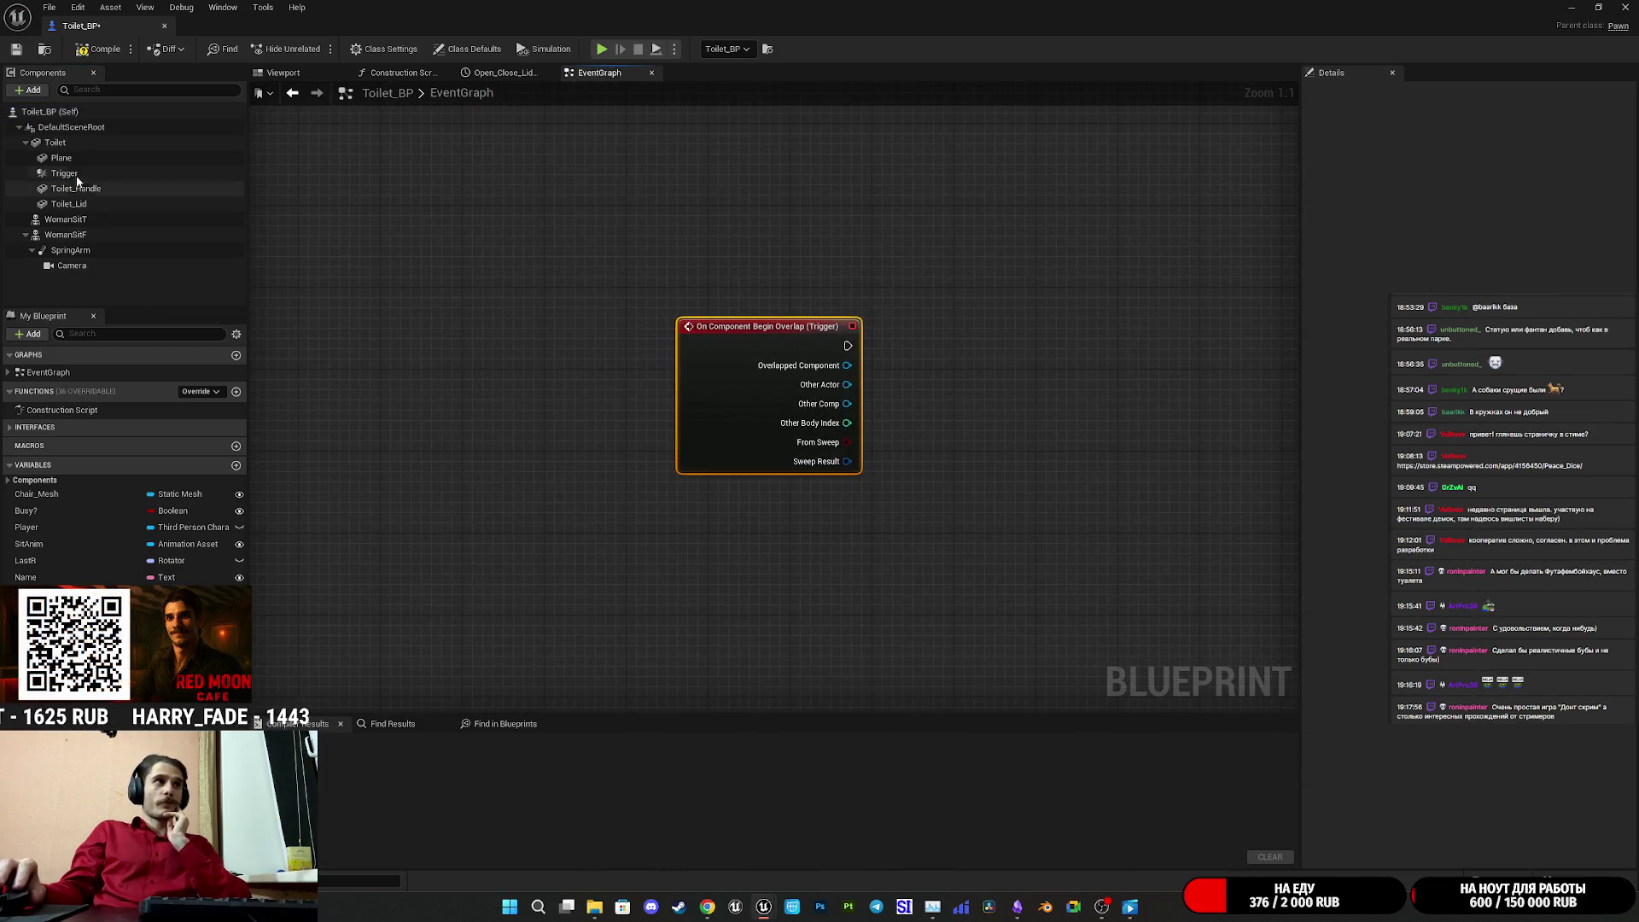
- Add an On Component End Overlap (Trigger) event and place it below the Begin Overlap node
click(64, 173)
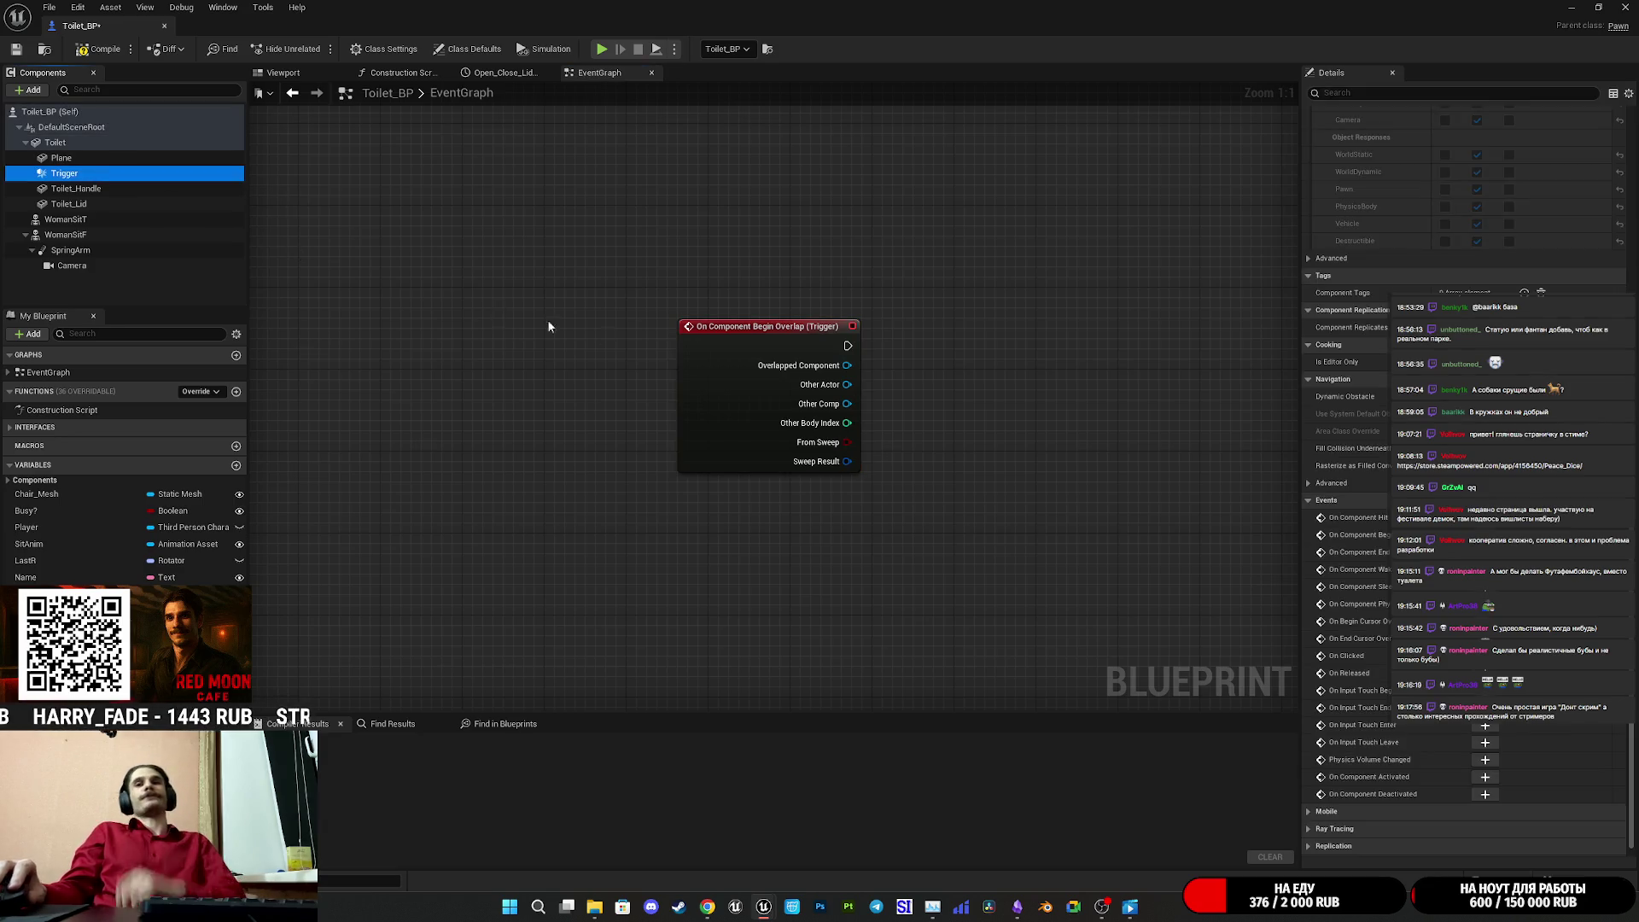
scroll(1349, 675, down, 1)
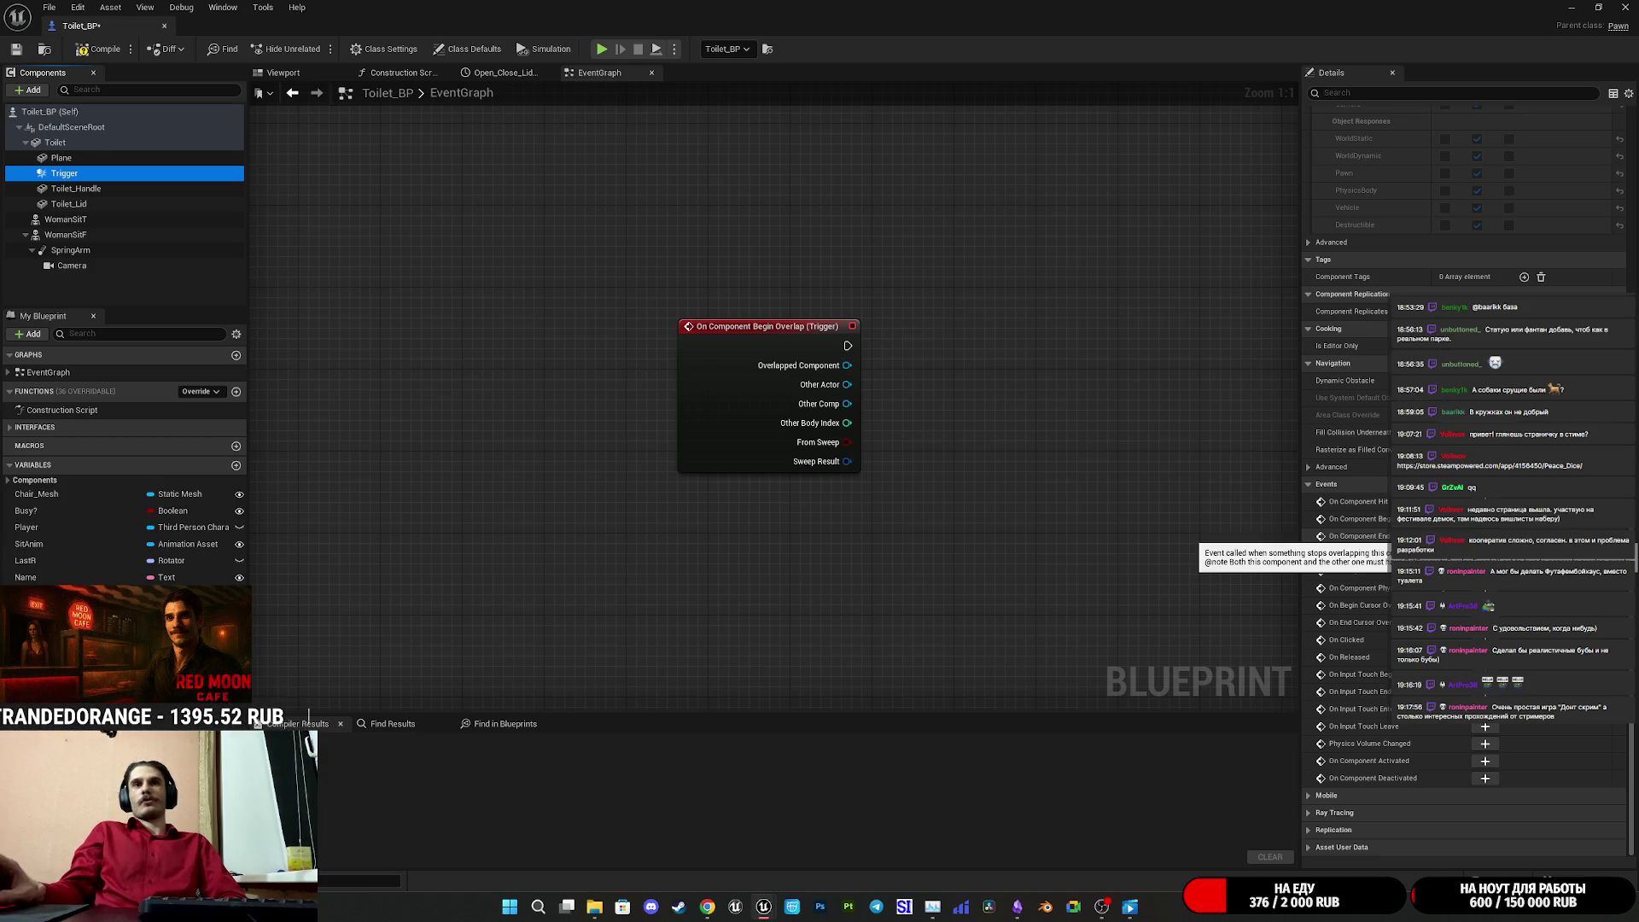
click(1485, 536)
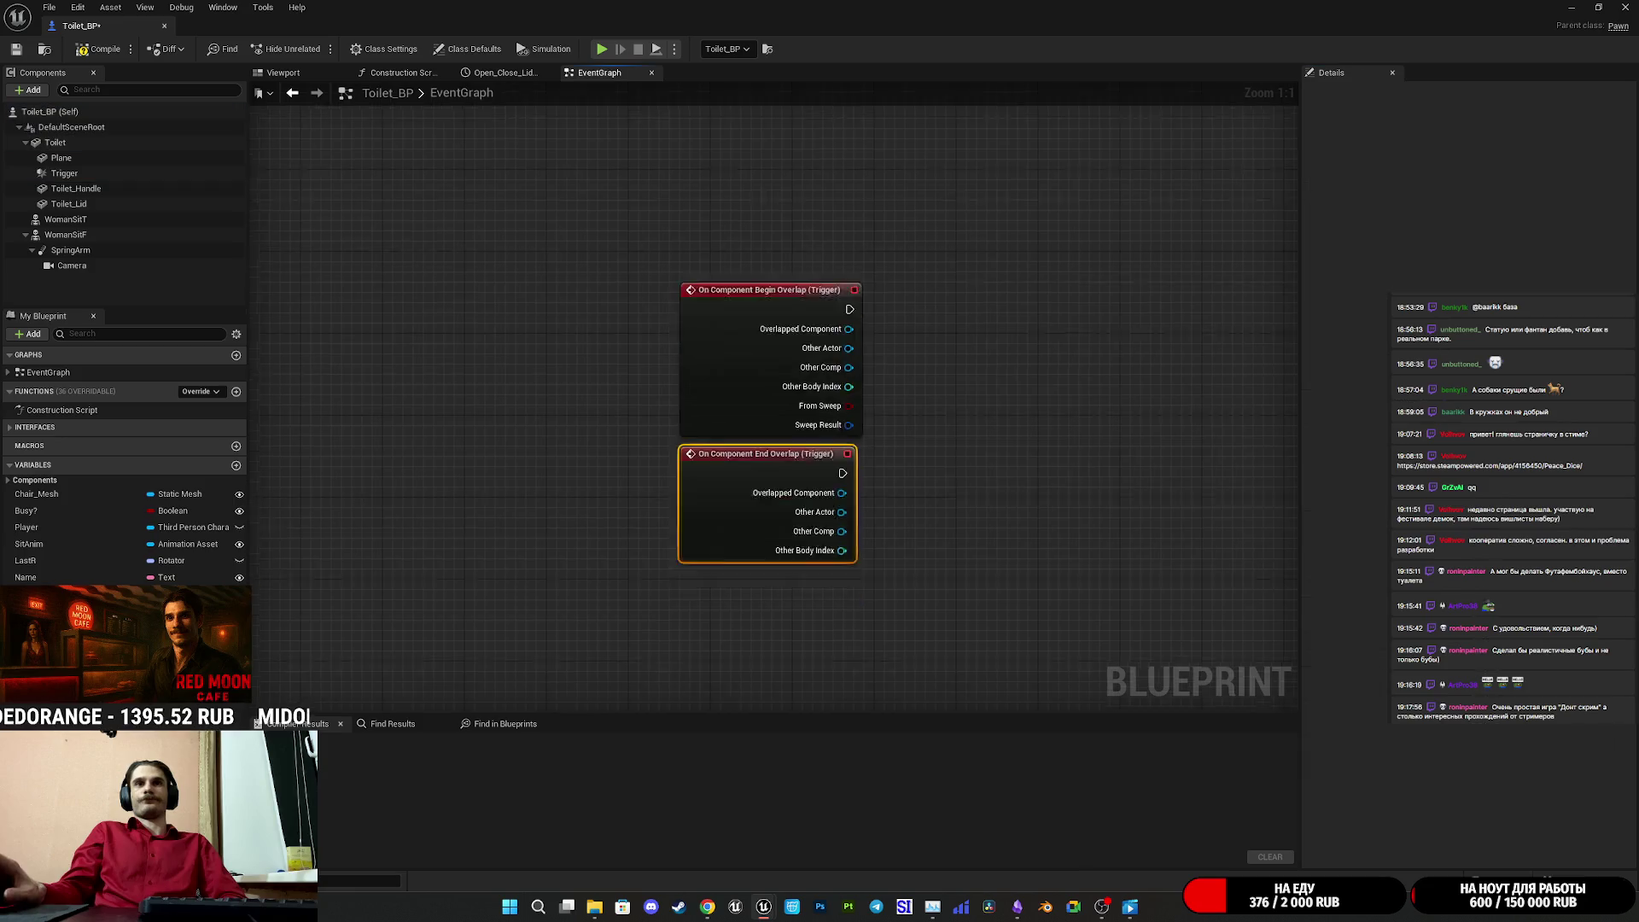
mouse_move(796, 382)
mouse_down()
mouse_move(785, 515)
mouse_move(806, 515)
mouse_up()
click(1031, 369)
drag(1043, 351, 1039, 346)
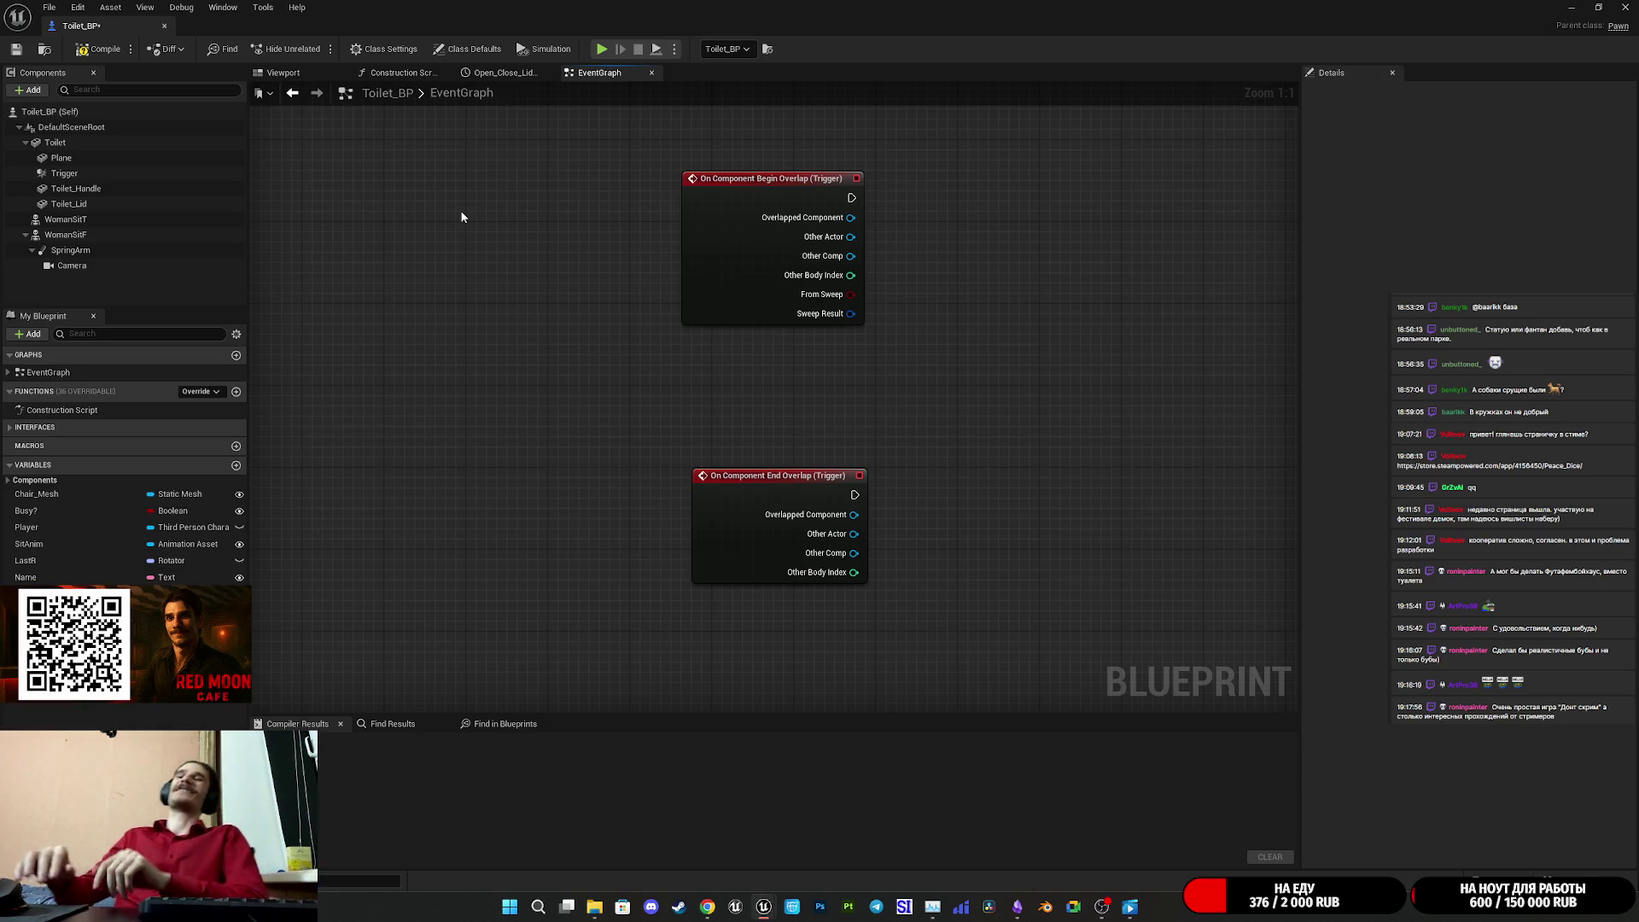
double_click(559, 6)
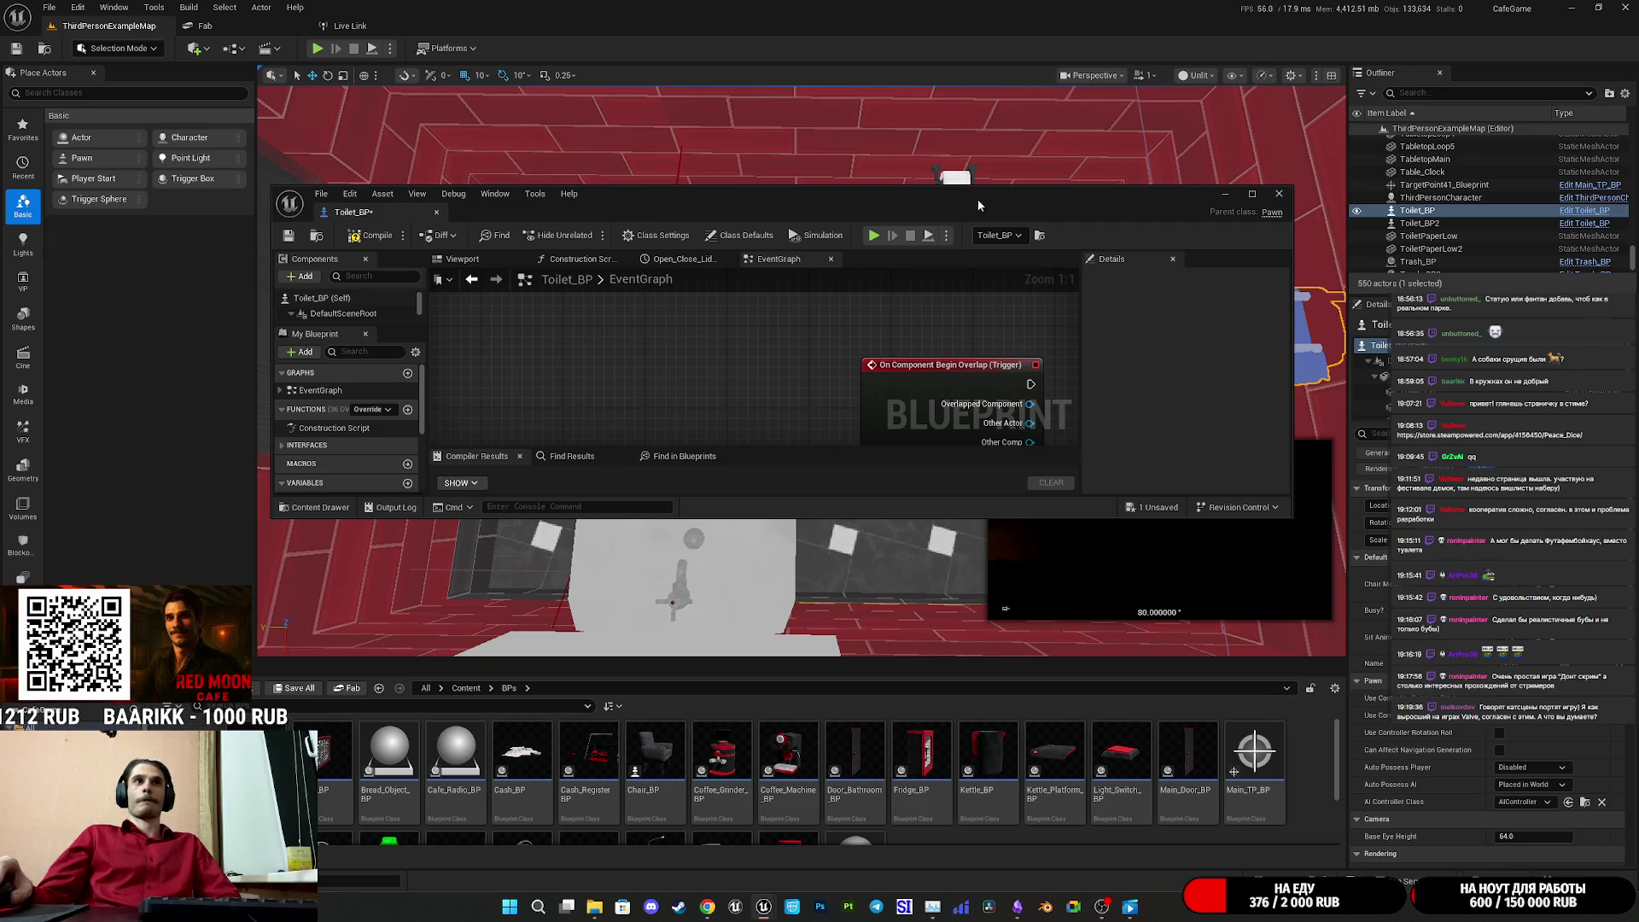
- Close the Toilet_BP editor and open the bathroom door's Main_Door_BP blueprint with Ctrl+E
drag(990, 197, 945, 207)
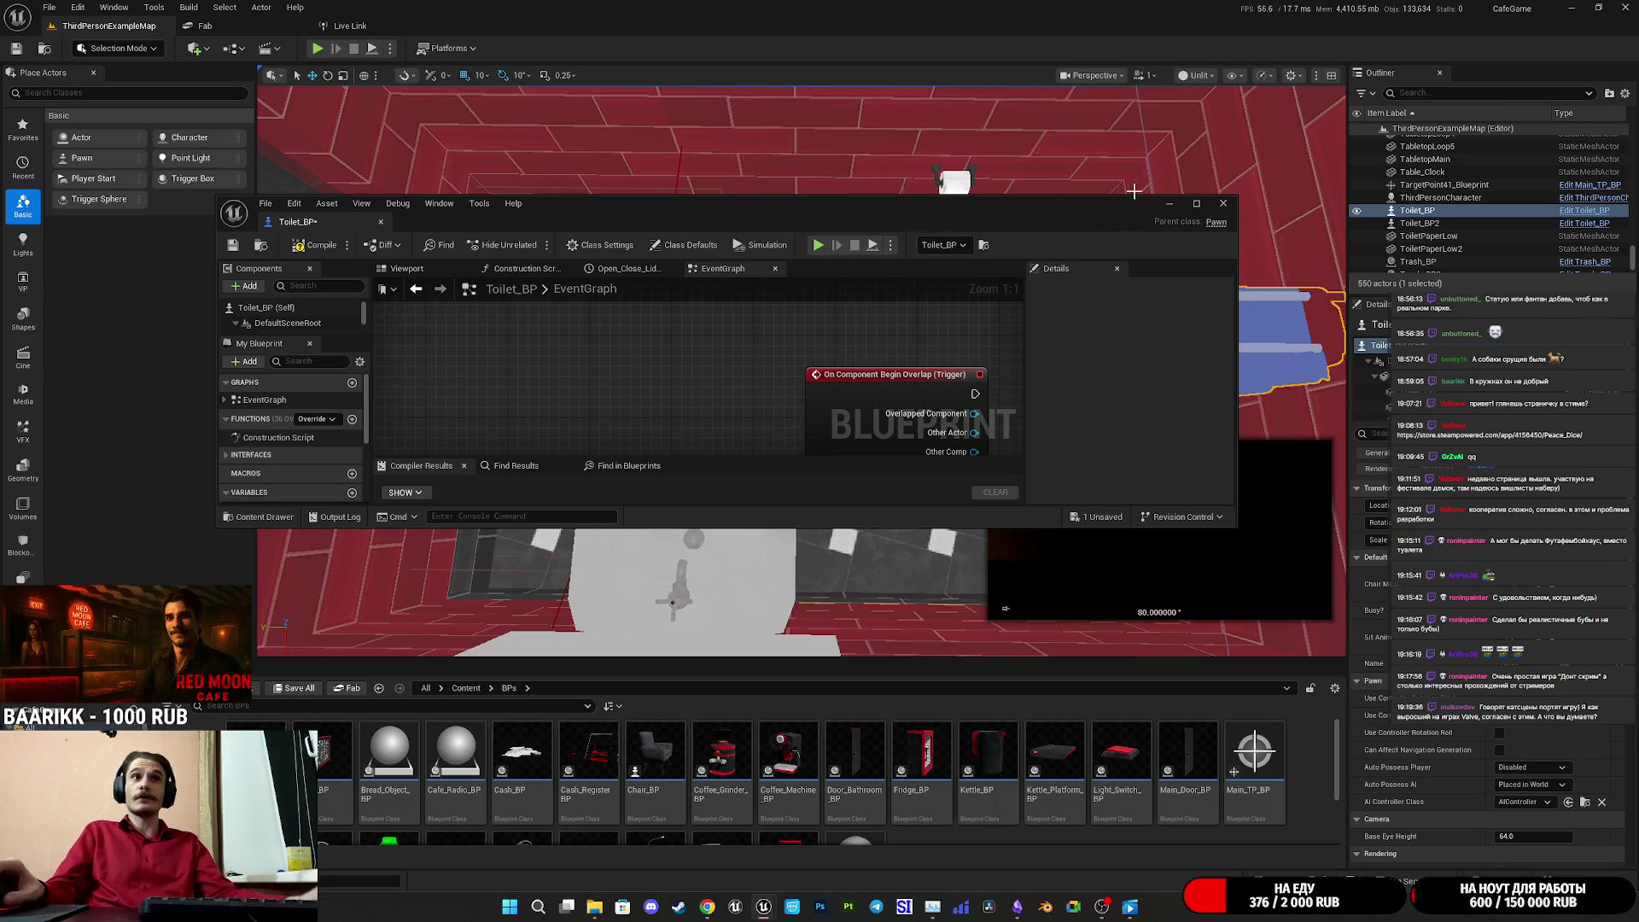
click(1224, 203)
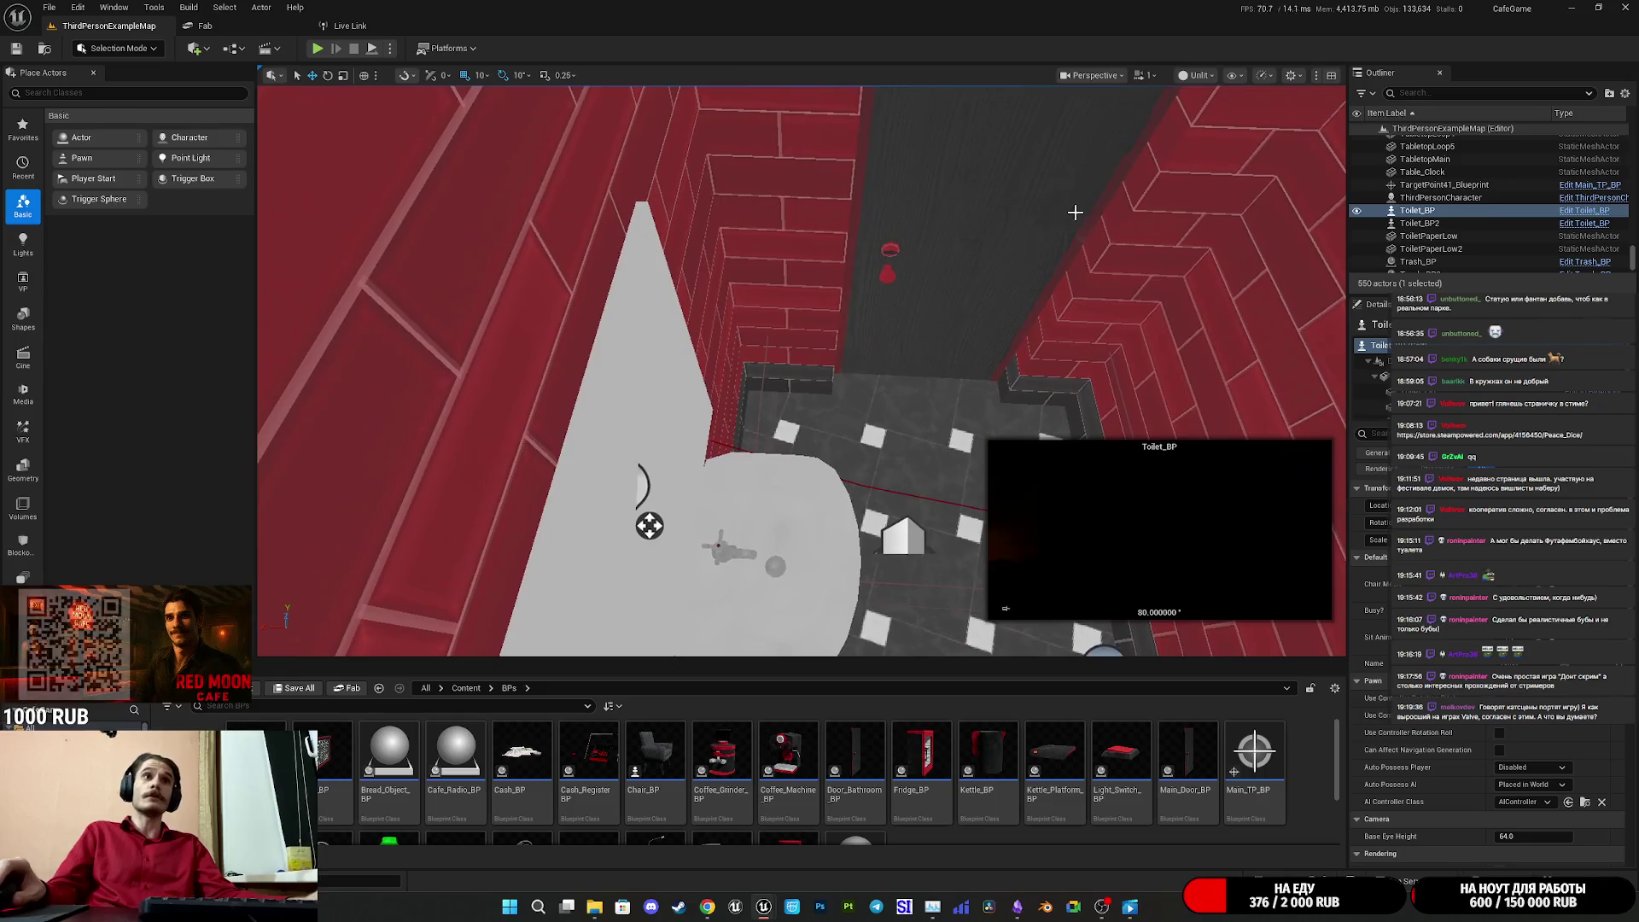
click(1028, 208)
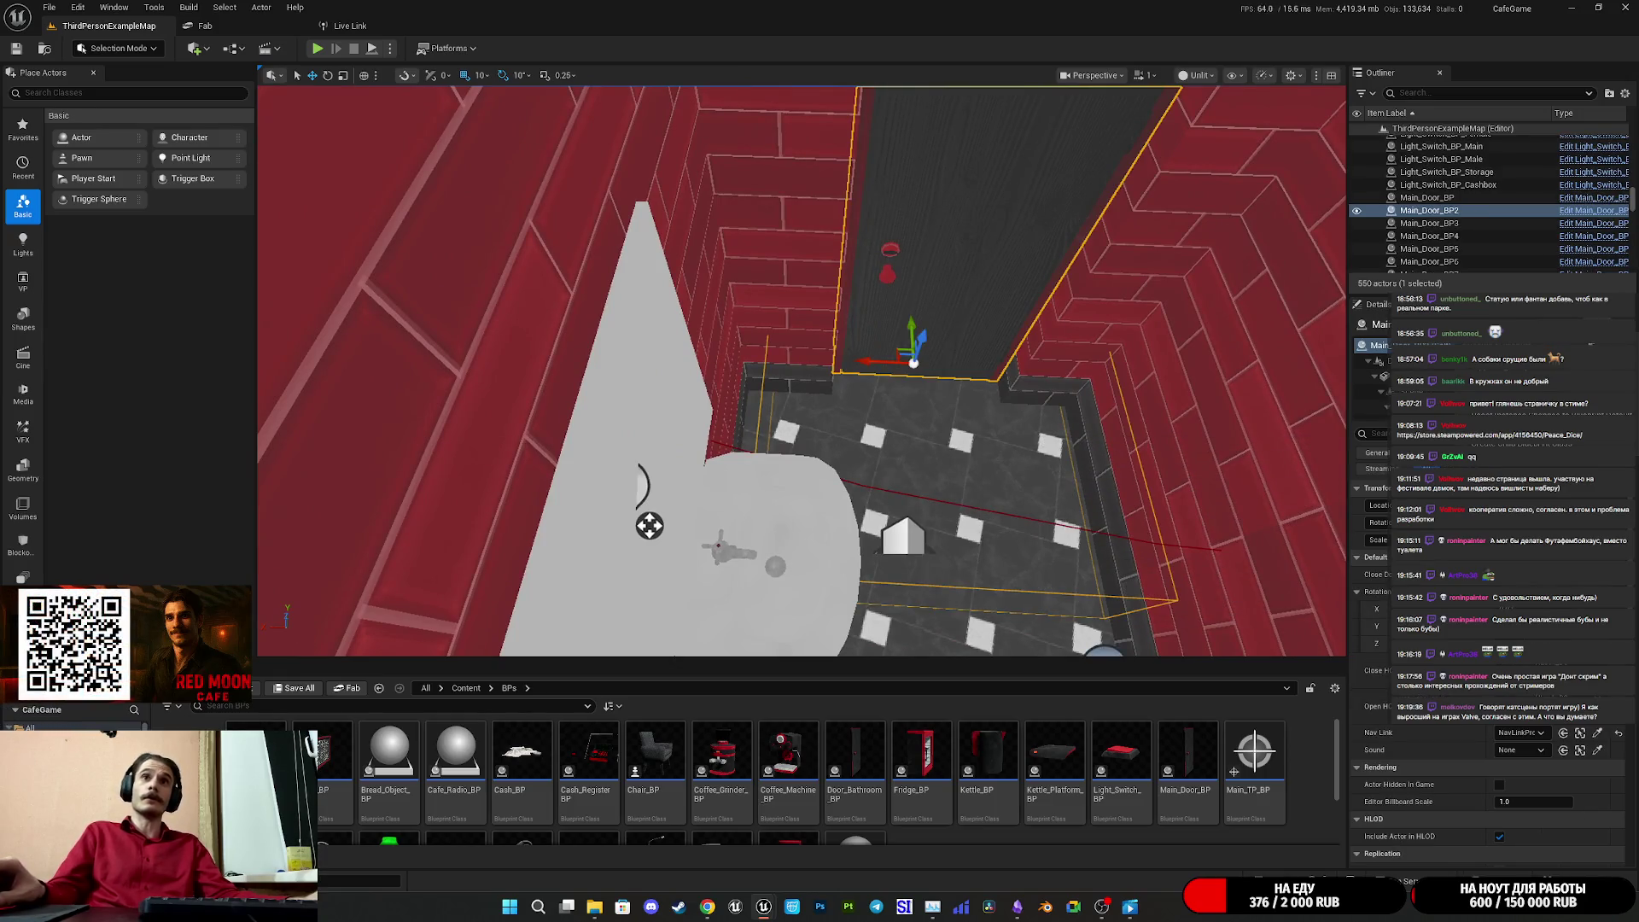
key(ctrl+e)
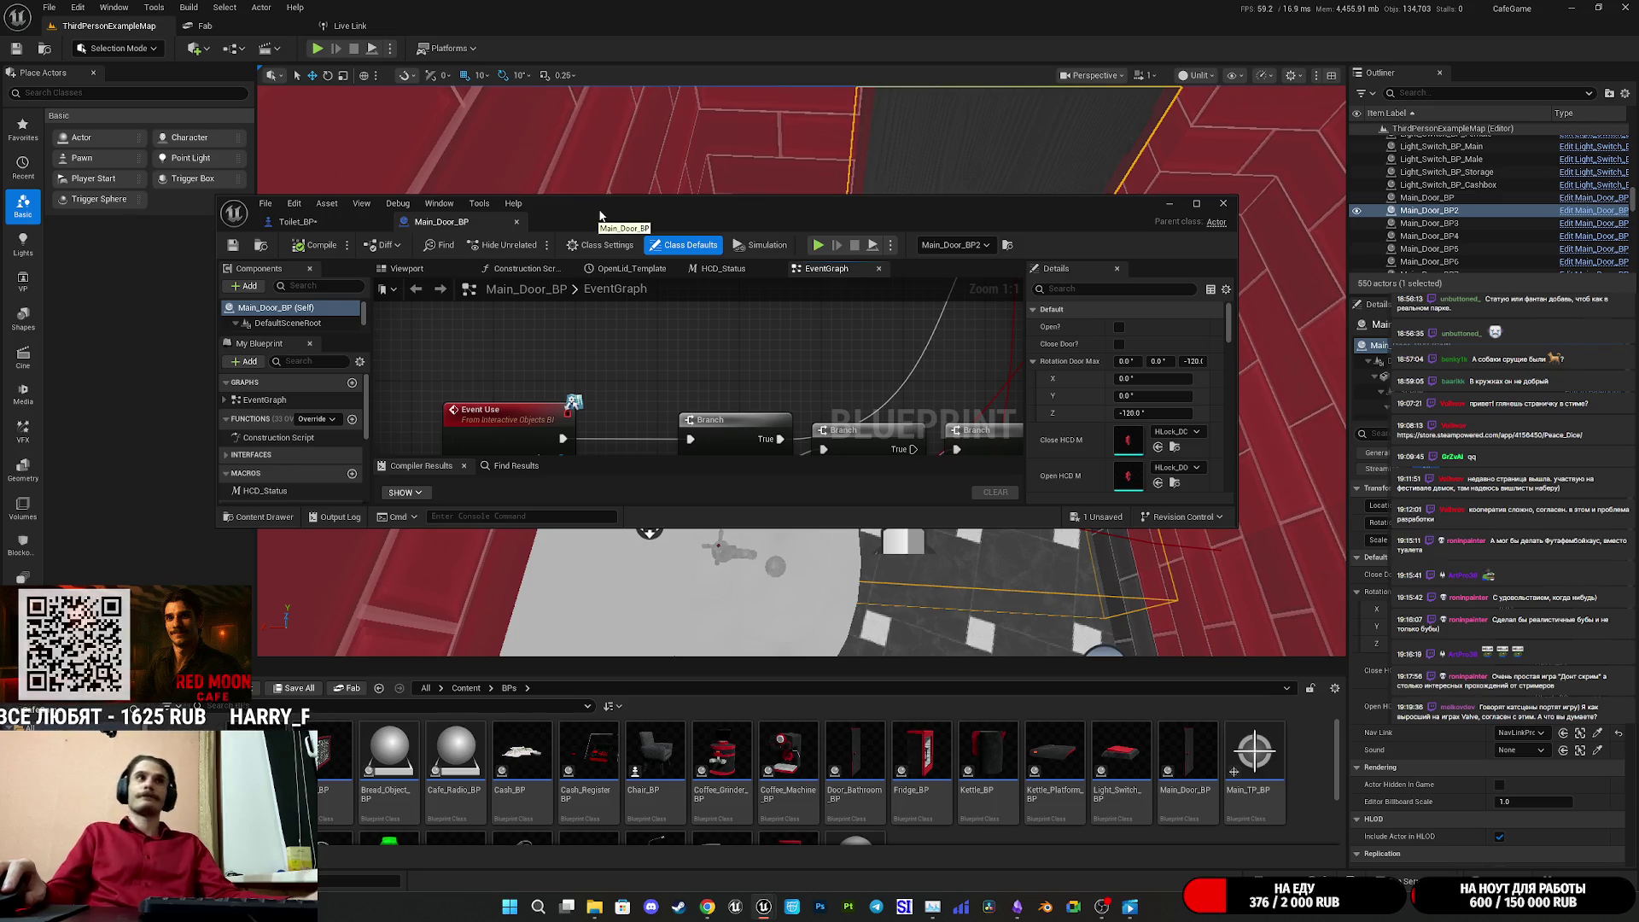
- Maximize the Main_Door_BP editor and frame its Box begin- and end-overlap nodes
double_click(599, 215)
scroll(699, 247, down, 6)
scroll(760, 370, up, 6)
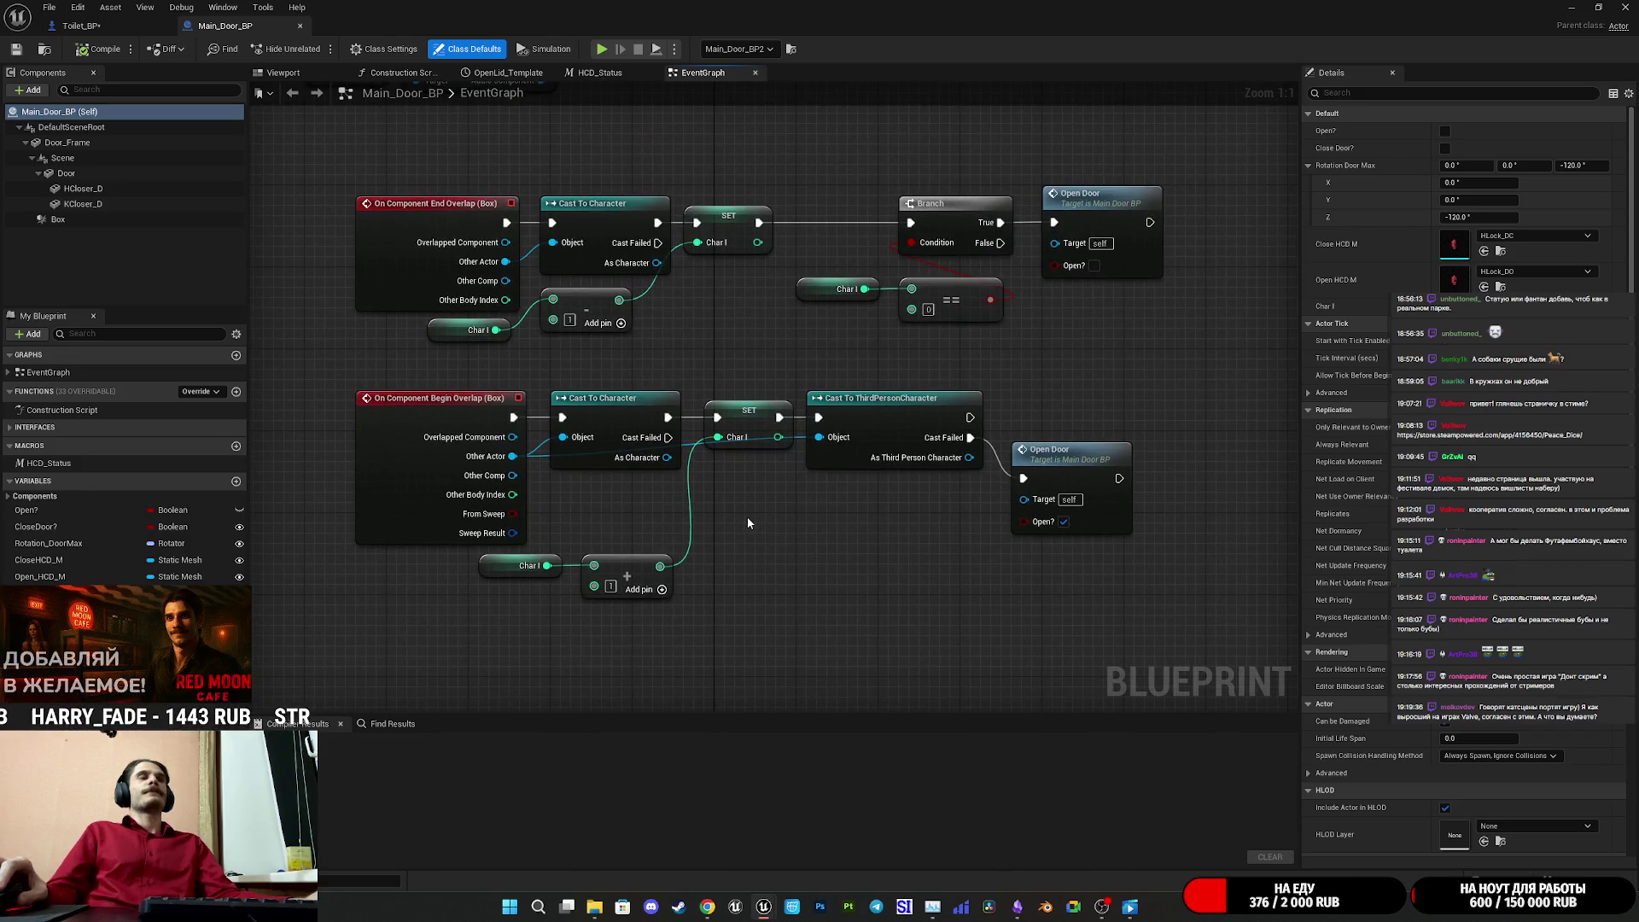
mouse_move(747, 522)
mouse_down()
mouse_move(735, 540)
mouse_move(824, 541)
mouse_up()
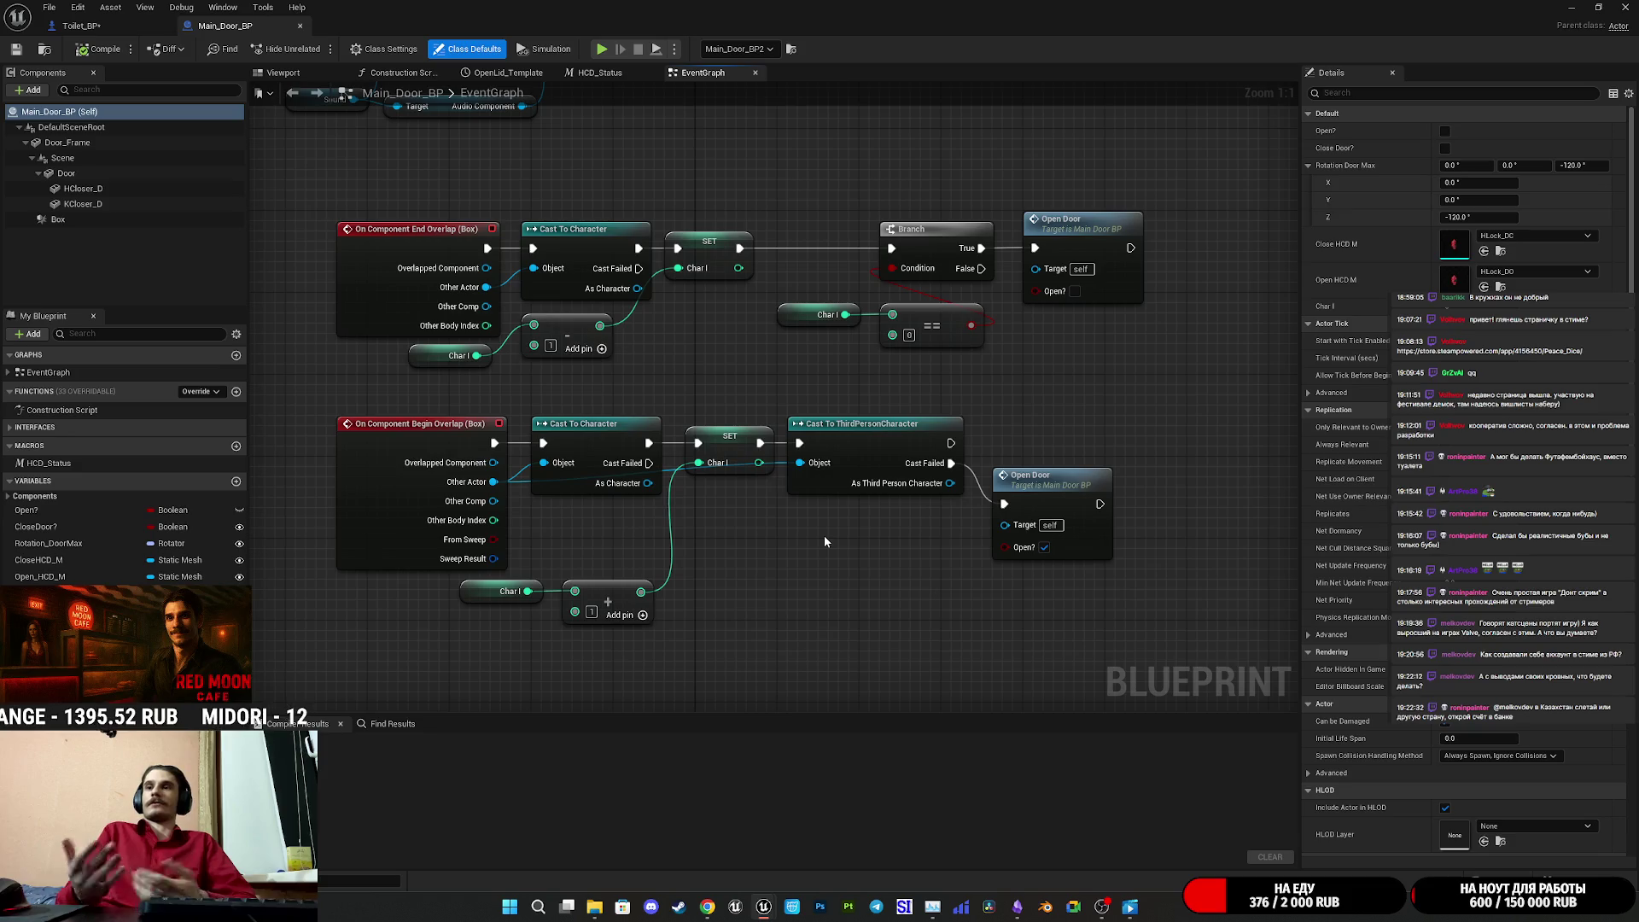
- Align the upper and lower Open Door nodes in Main_Door_BP's overlap logic
drag(1040, 491, 1032, 439)
click(990, 562)
drag(1100, 230, 1088, 230)
click(1084, 341)
mouse_move(1084, 342)
mouse_down()
mouse_move(1106, 398)
mouse_move(1124, 380)
mouse_up()
click(1115, 270)
click(964, 213)
- Move the Branch, ==, Char I and Open Door end-overlap nodes left together, then save
drag(847, 201, 1135, 411)
drag(981, 269, 874, 275)
click(980, 398)
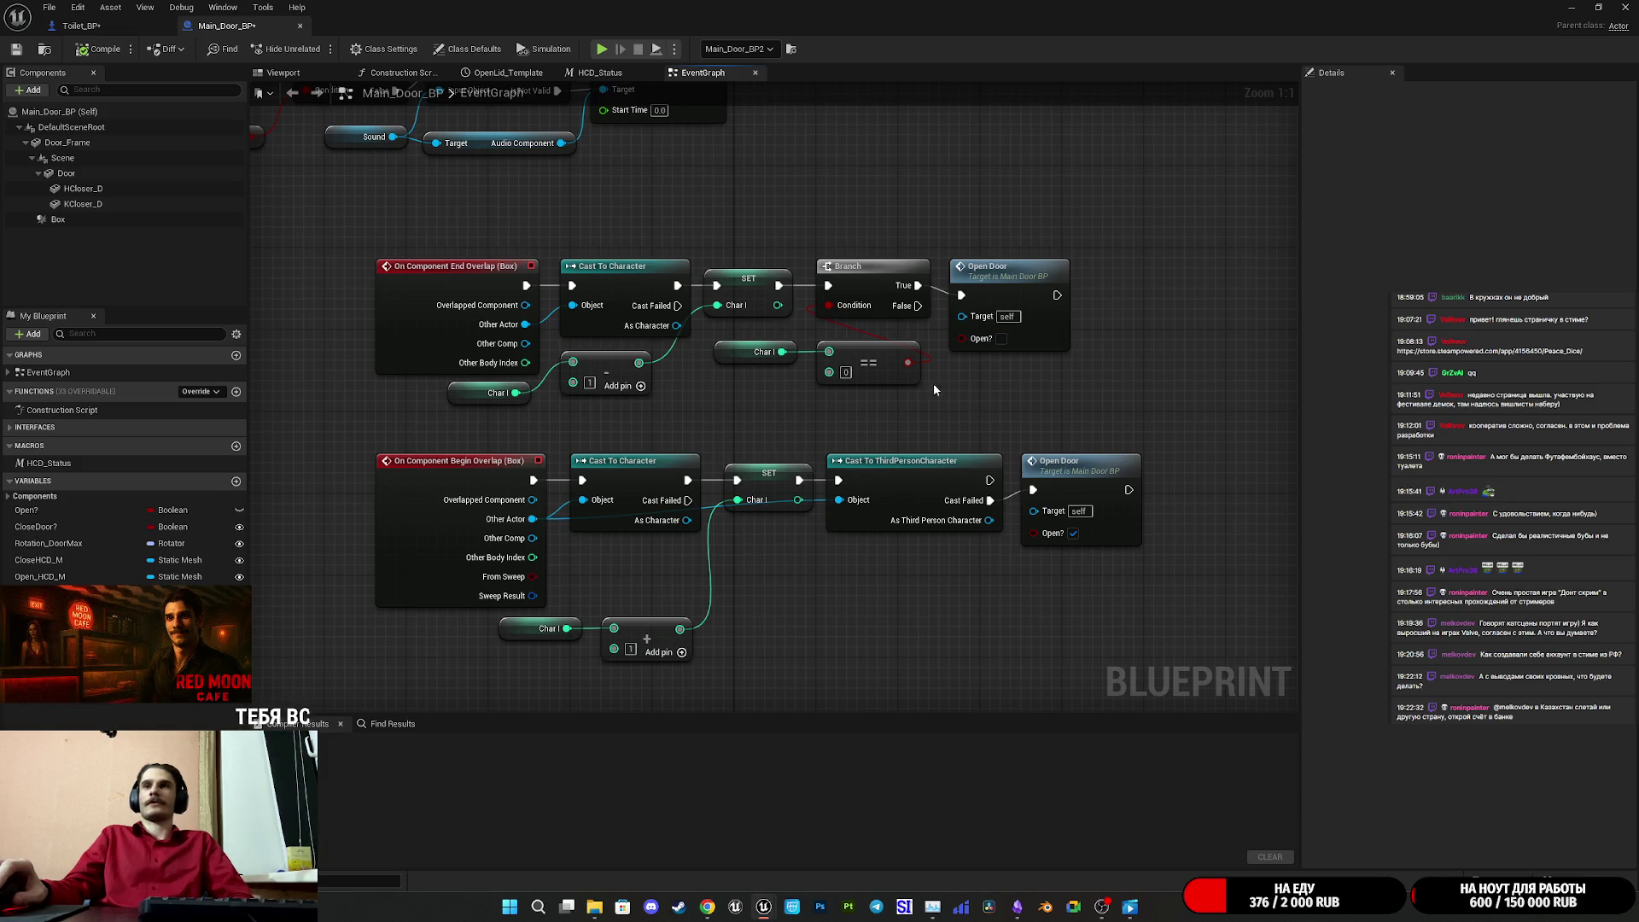
click(16, 50)
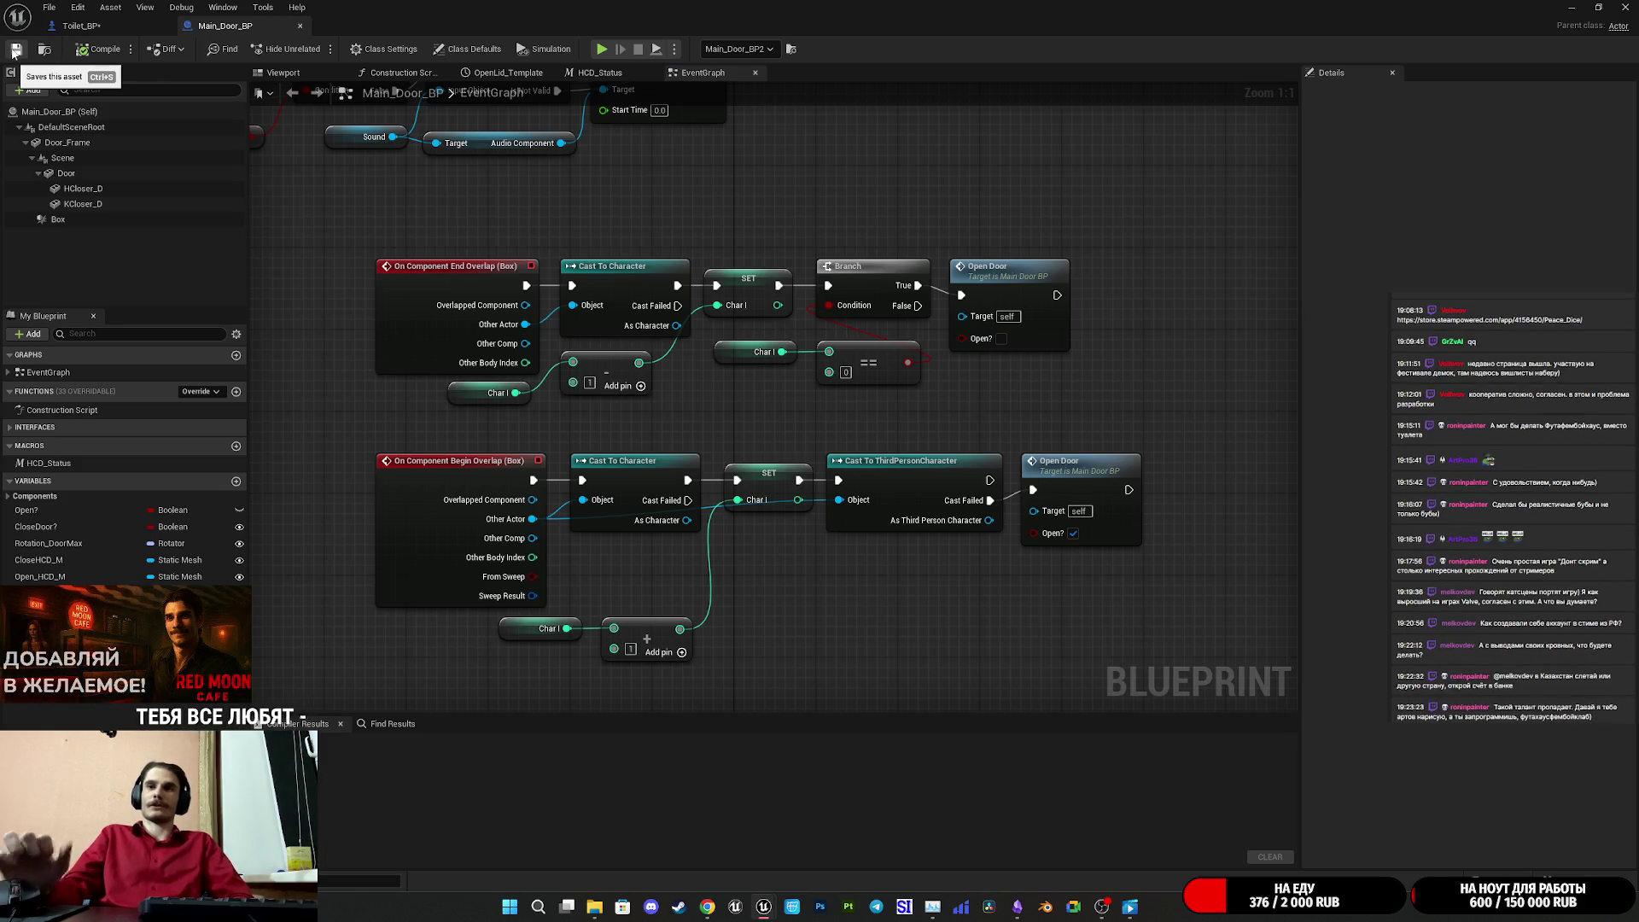
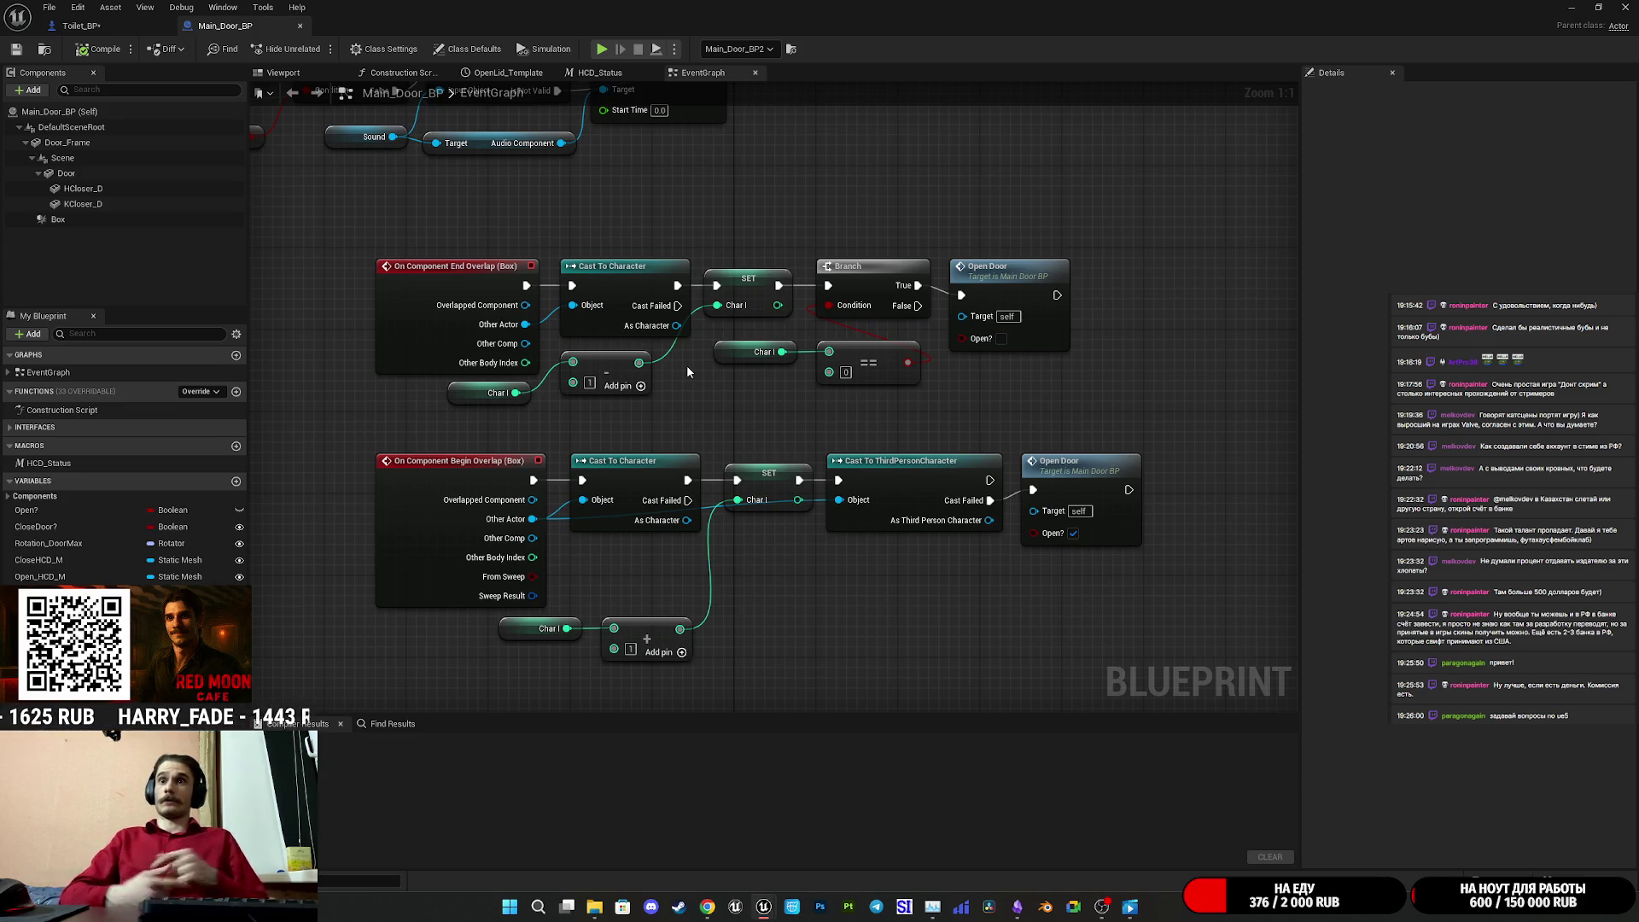
- In Main_Door_BP, select the door's overlap logic nodes plus the Char I getter
key(alt+Tab)
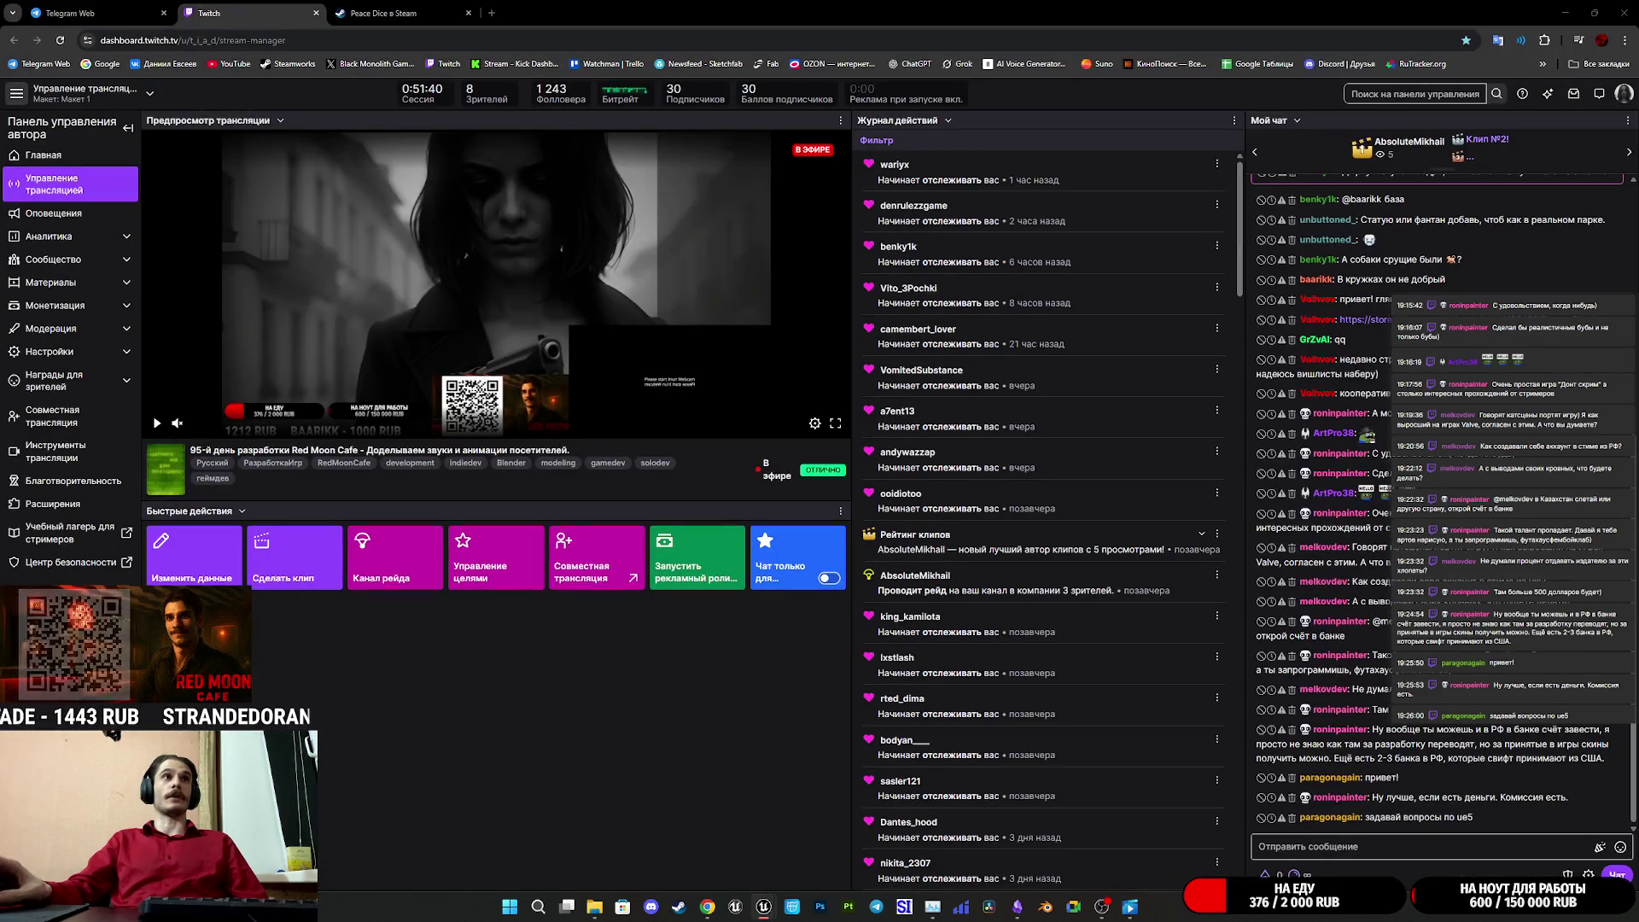
key(alt+Tab)
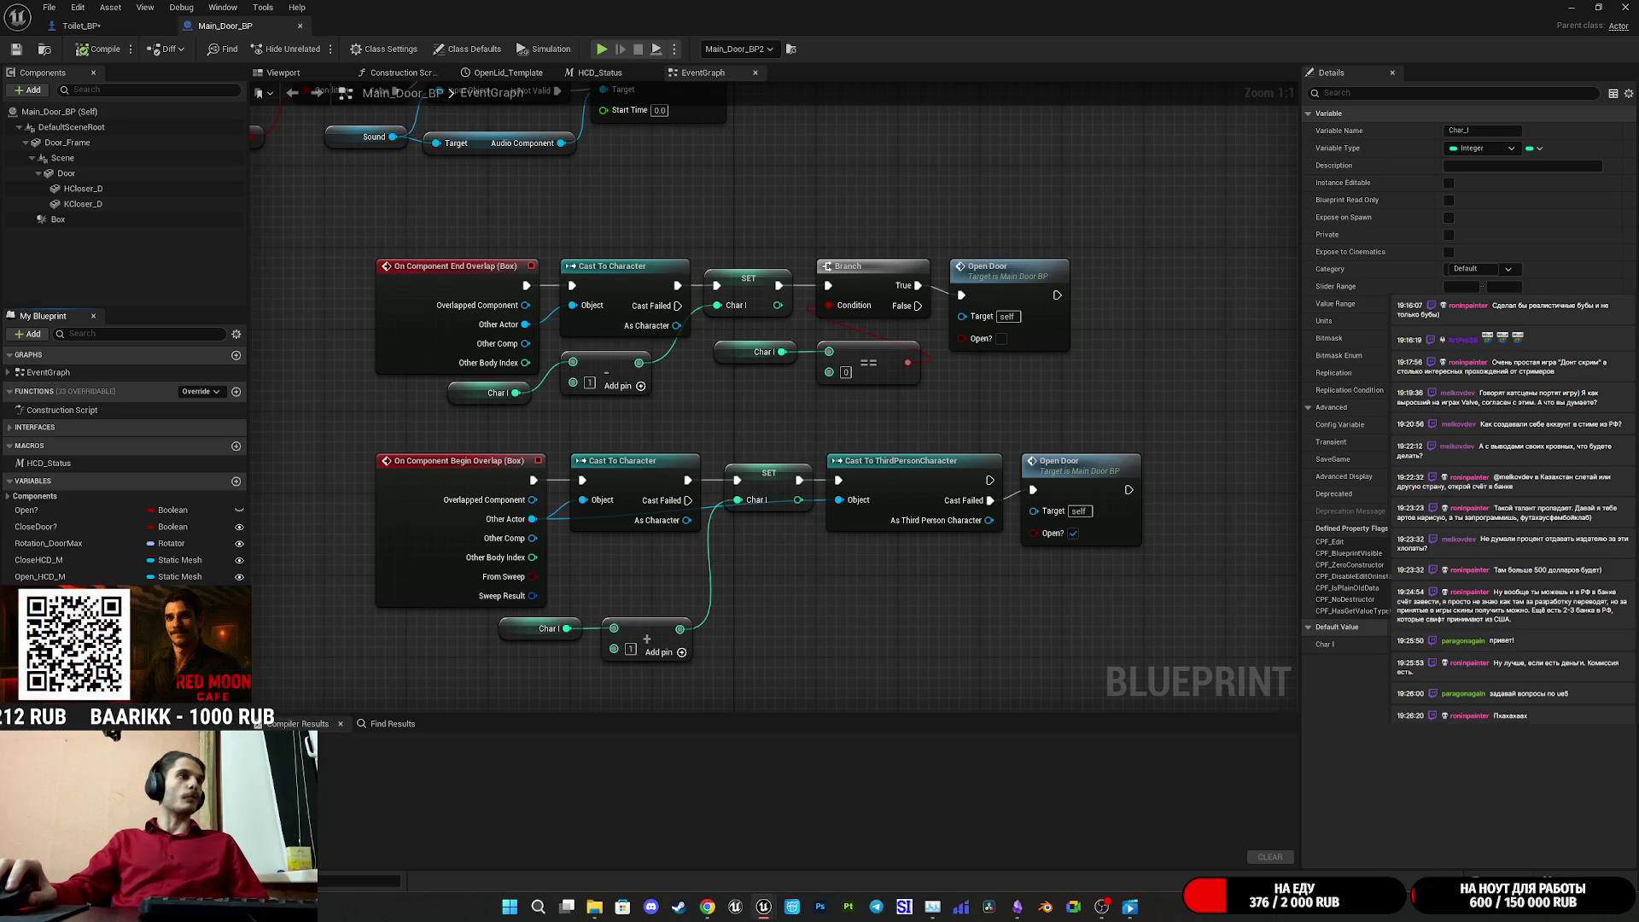
click(78, 25)
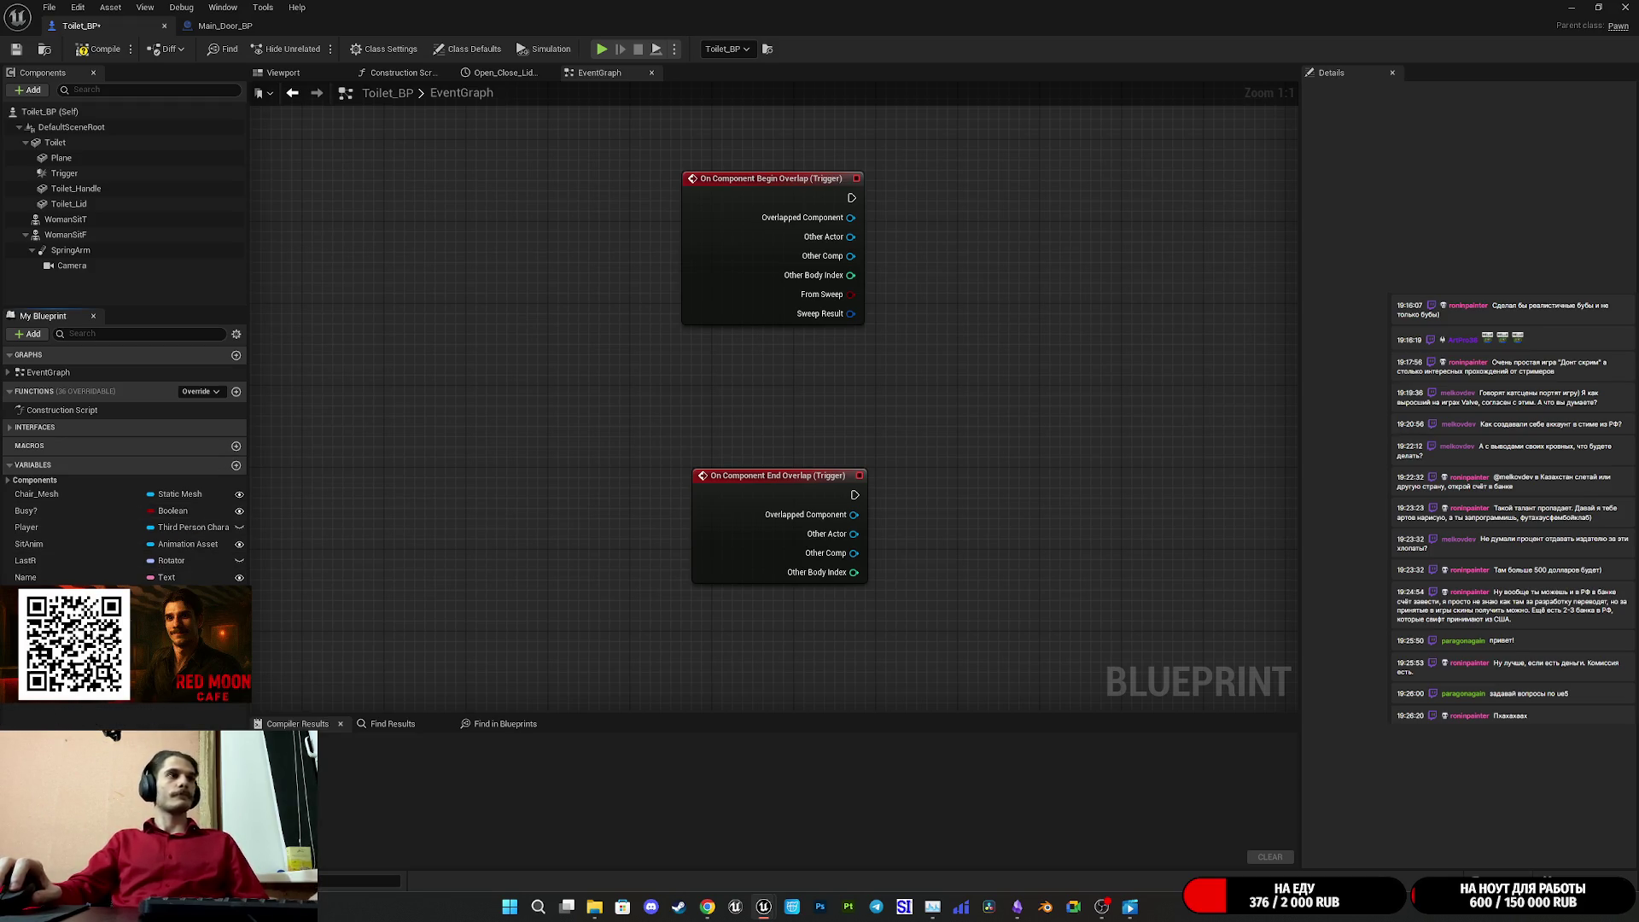
click(226, 27)
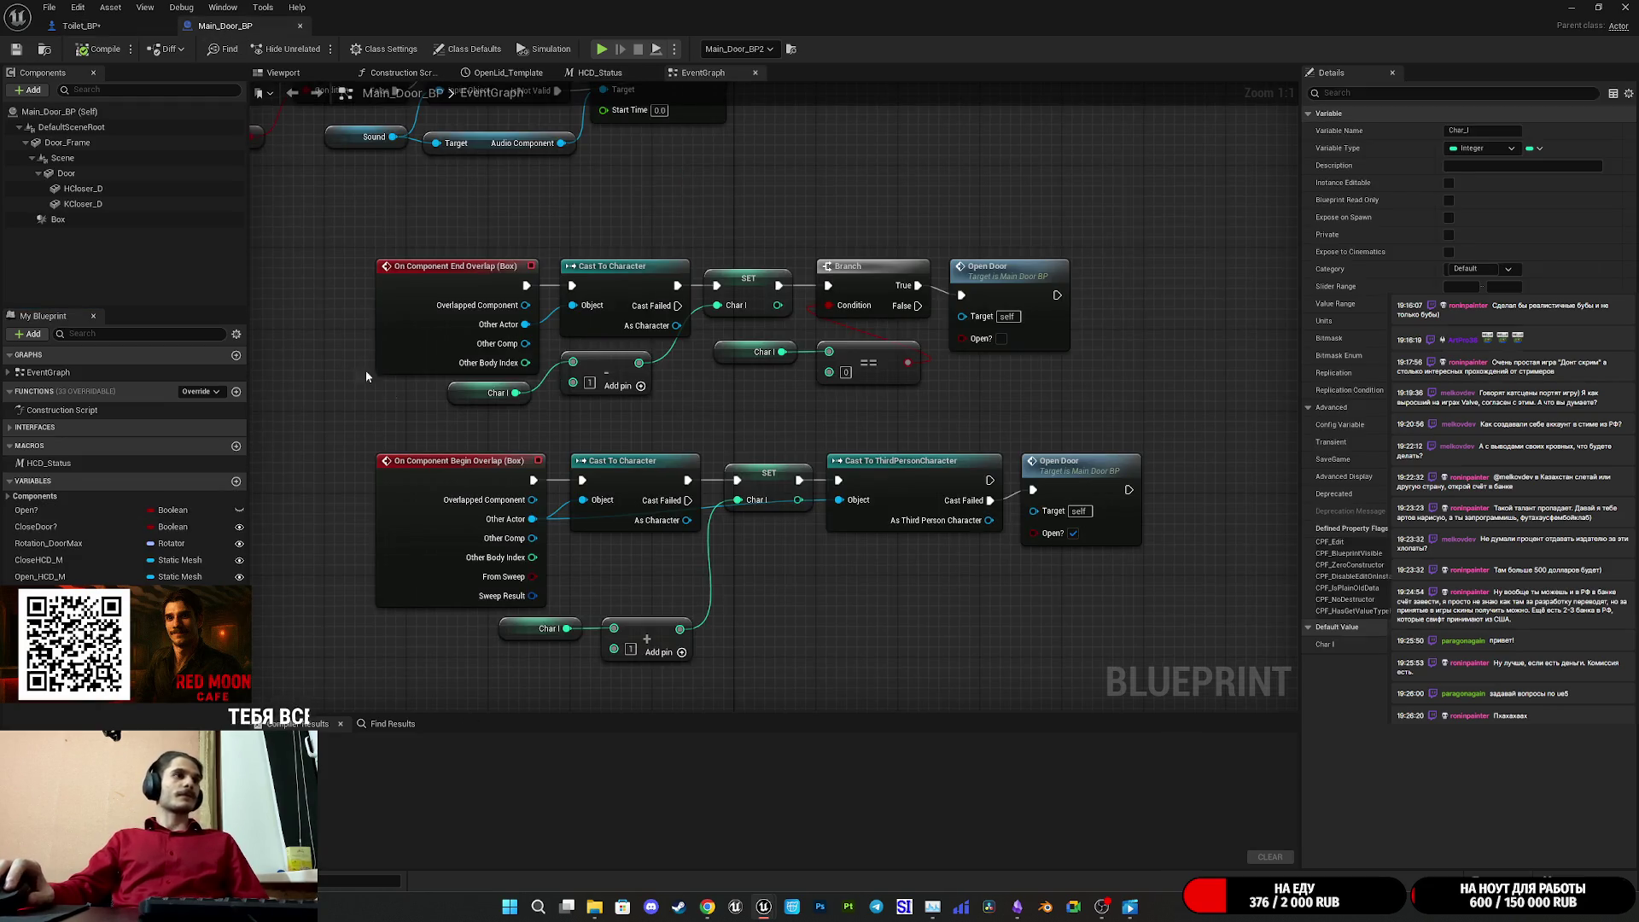
mouse_move(566, 677)
mouse_down()
mouse_move(618, 655)
mouse_move(1076, 256)
mouse_move(1148, 247)
mouse_up()
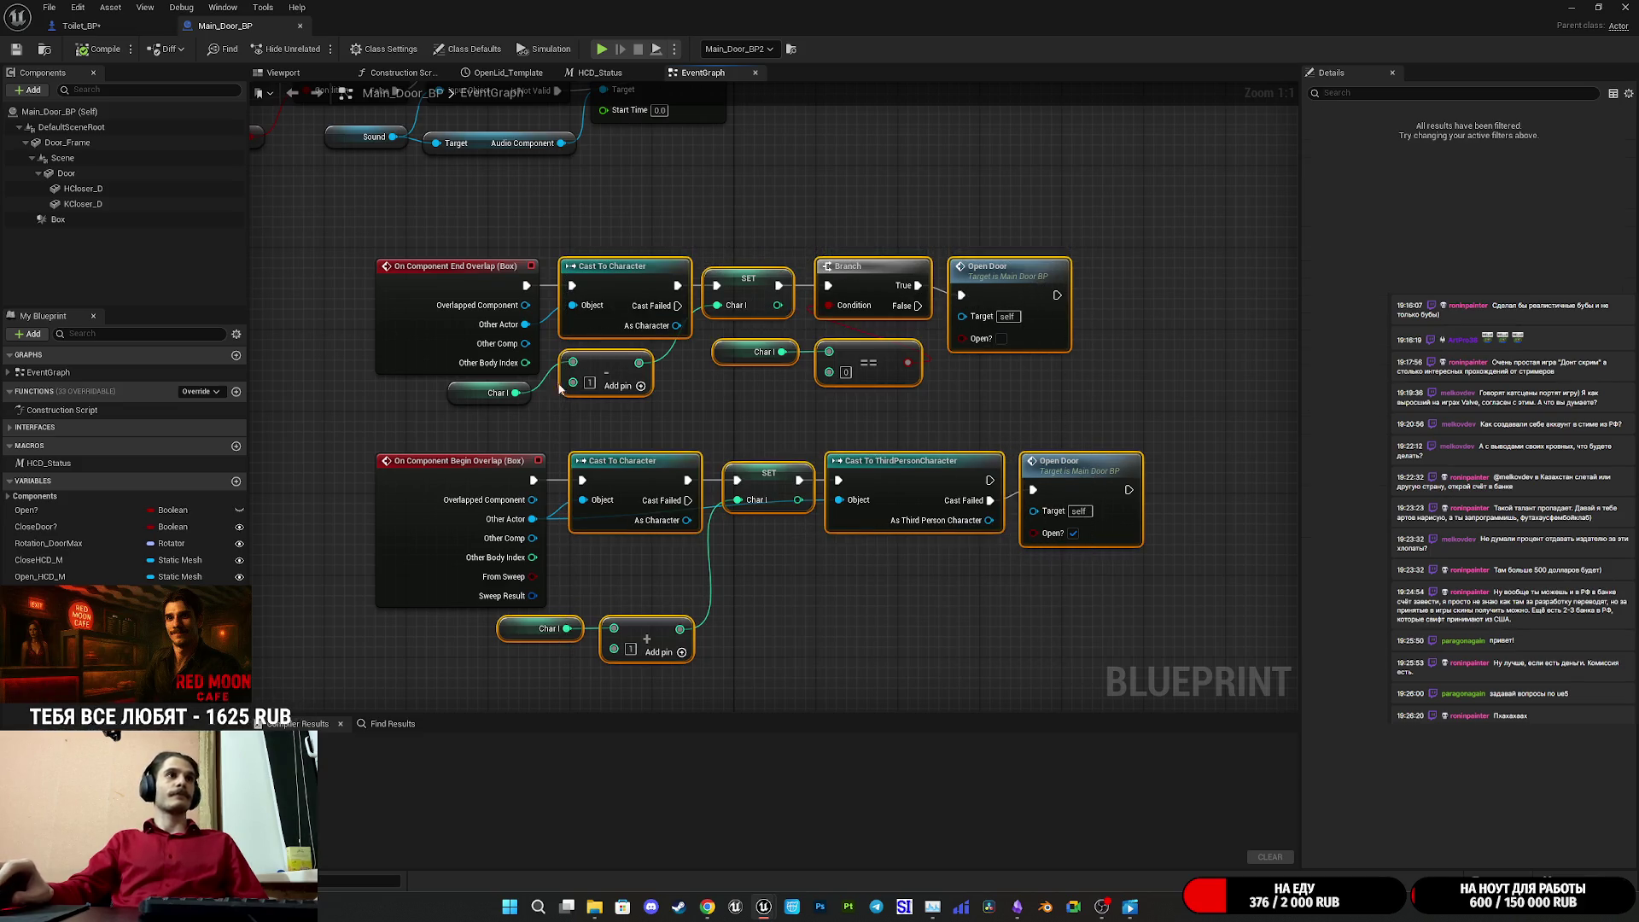
ctrl+click(475, 394)
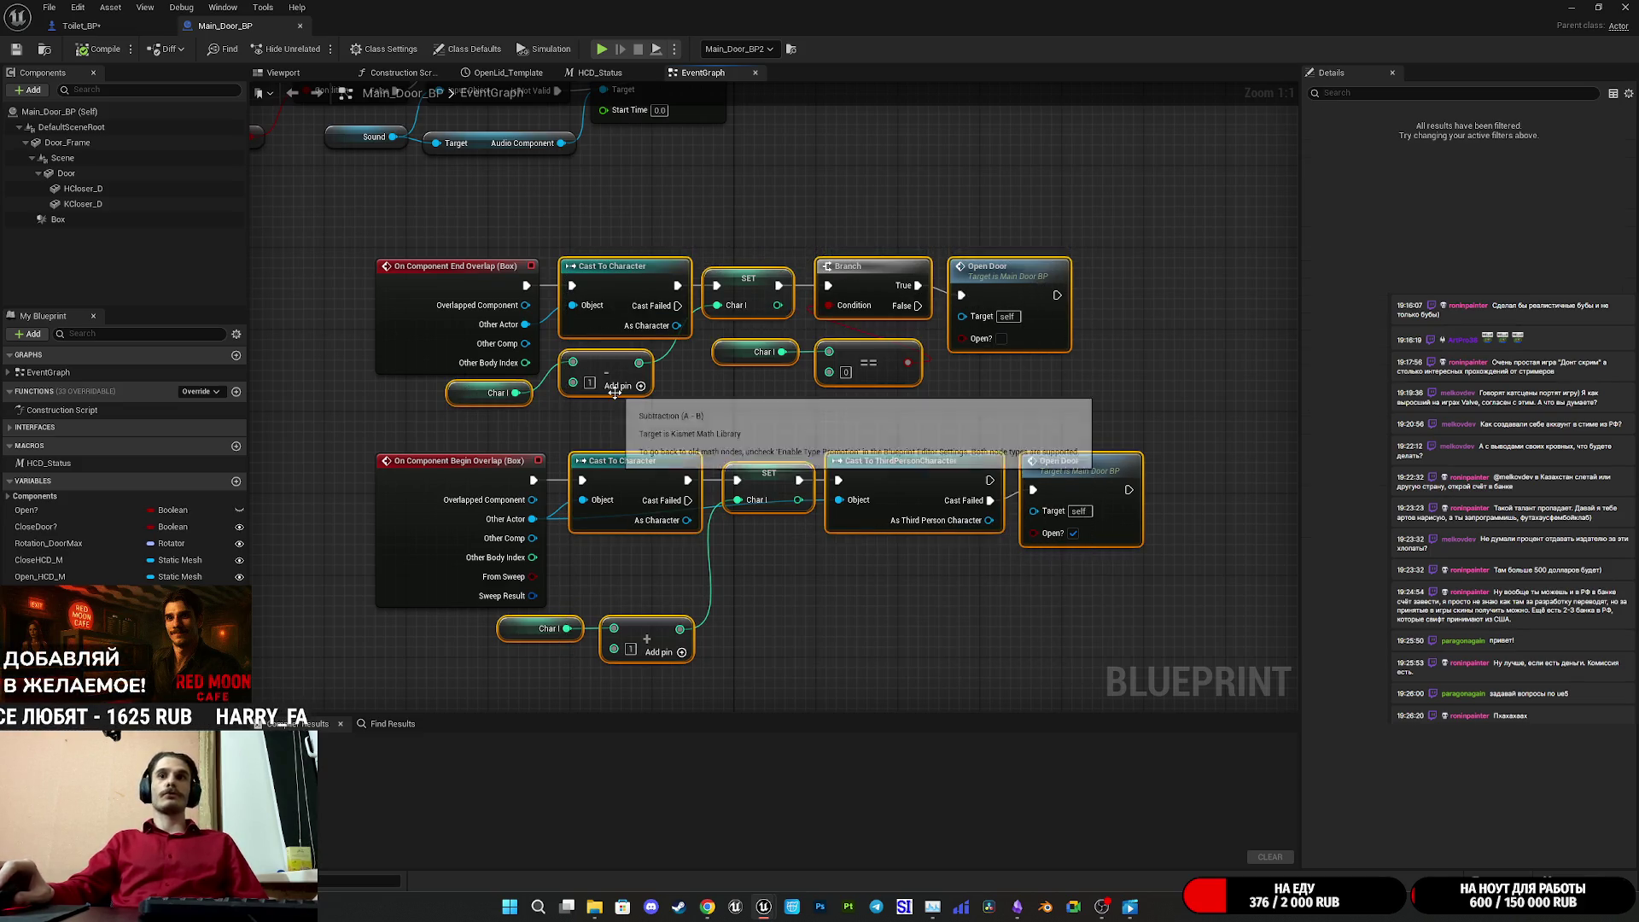
- Paste the door nodes into Toilet_BP's event graph twice, dismissing the Open_Door reference prompt each time
click(85, 26)
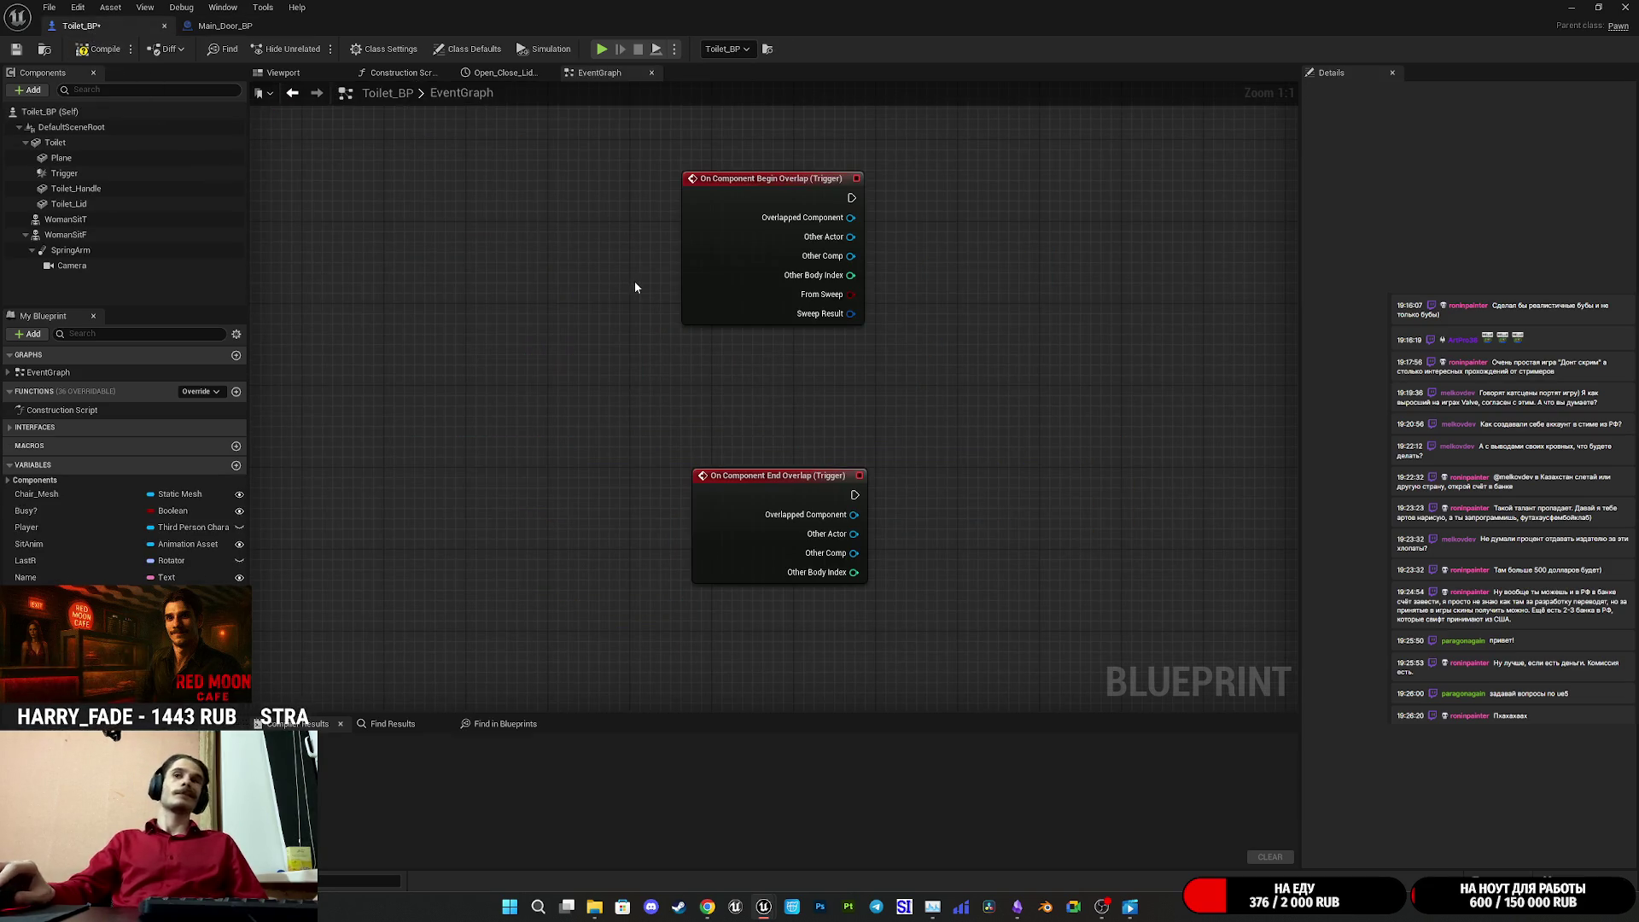
click(937, 409)
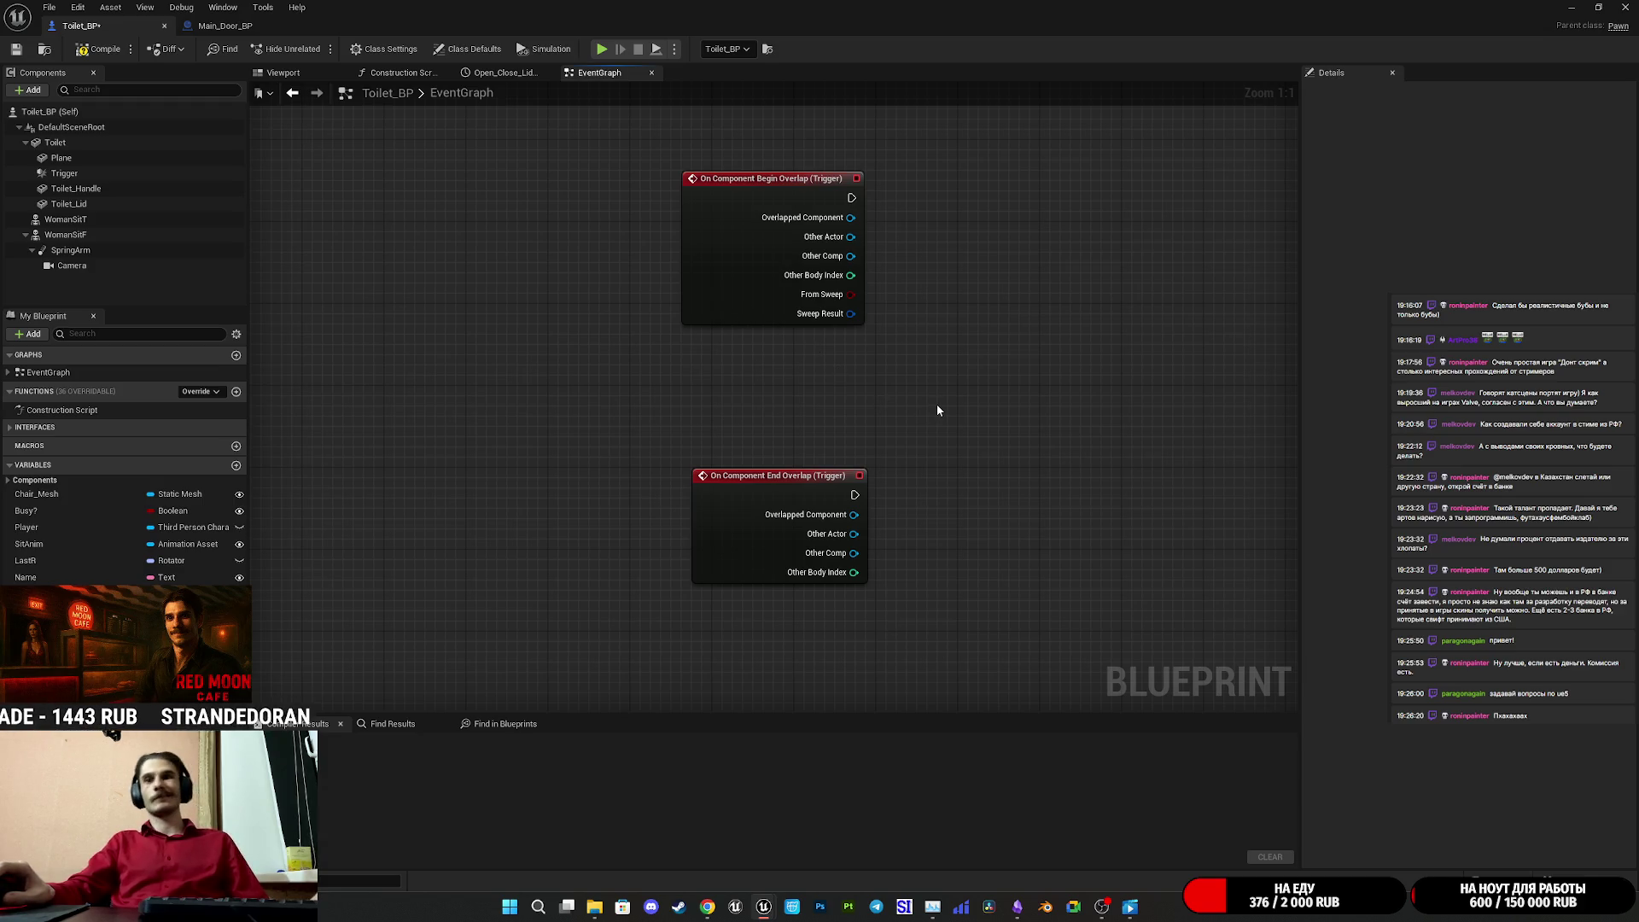
key(ctrl+v)
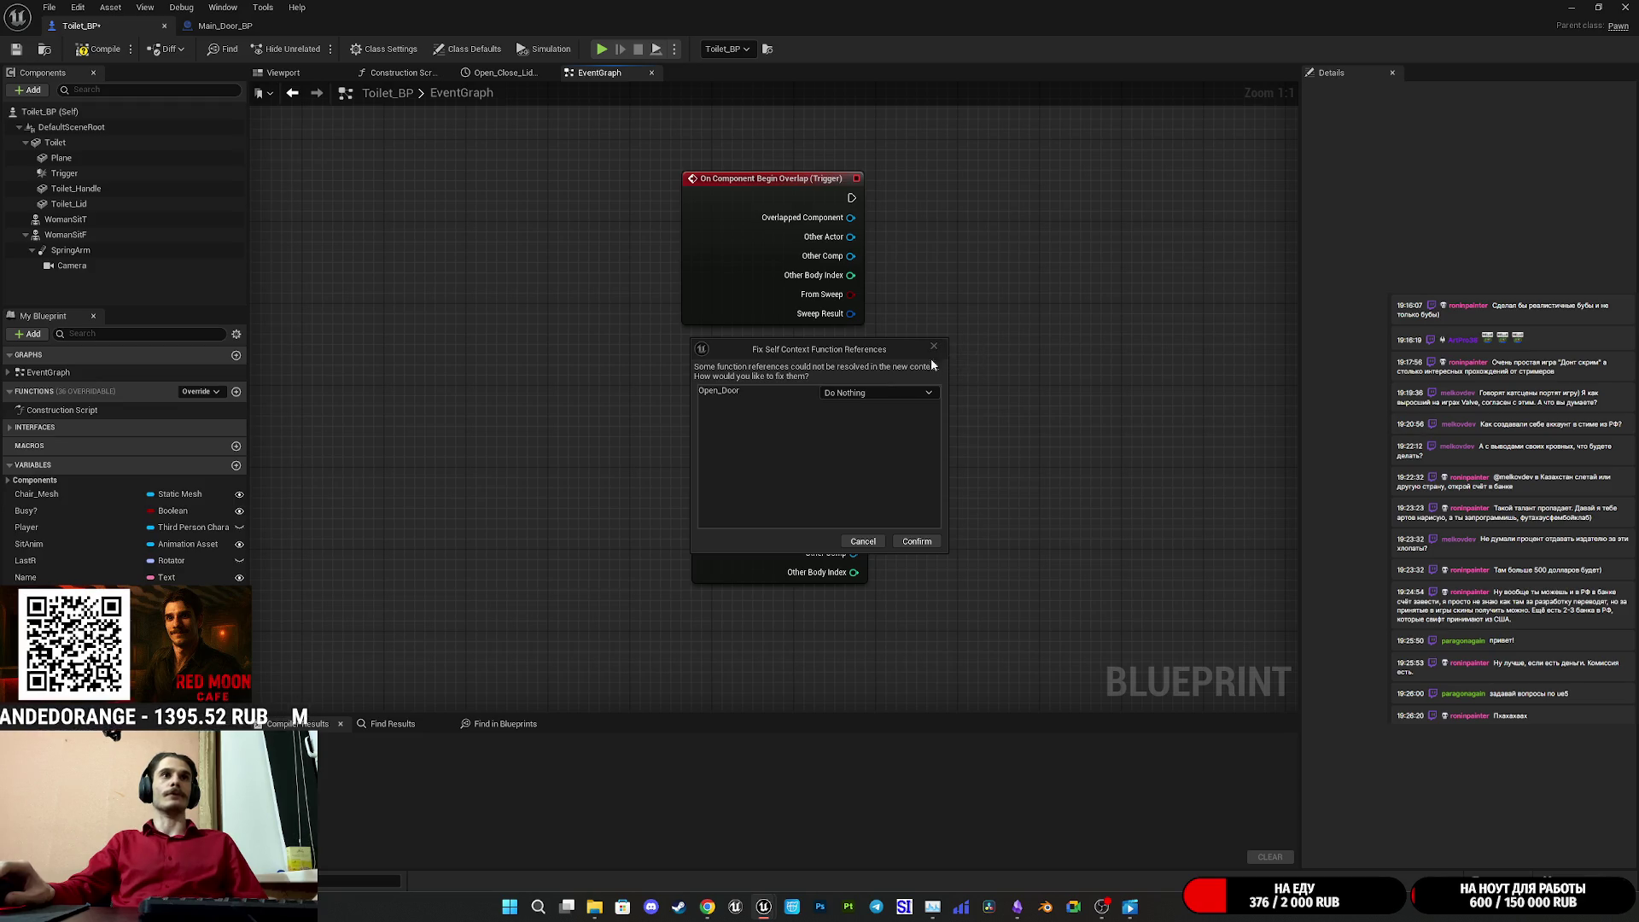
click(867, 545)
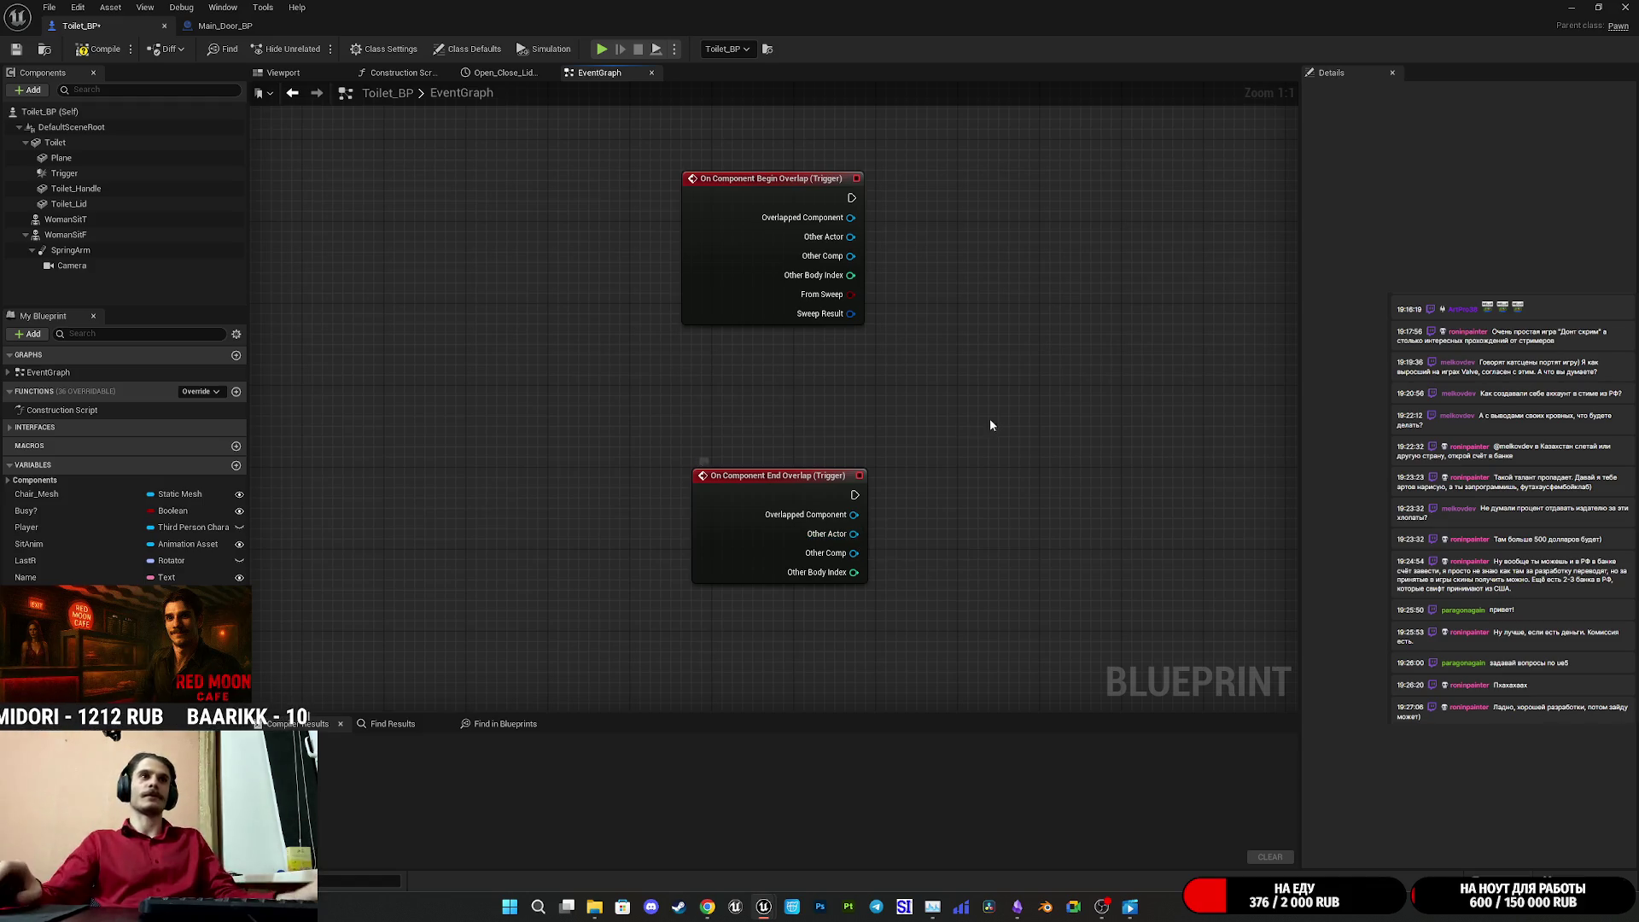
key(ctrl+v)
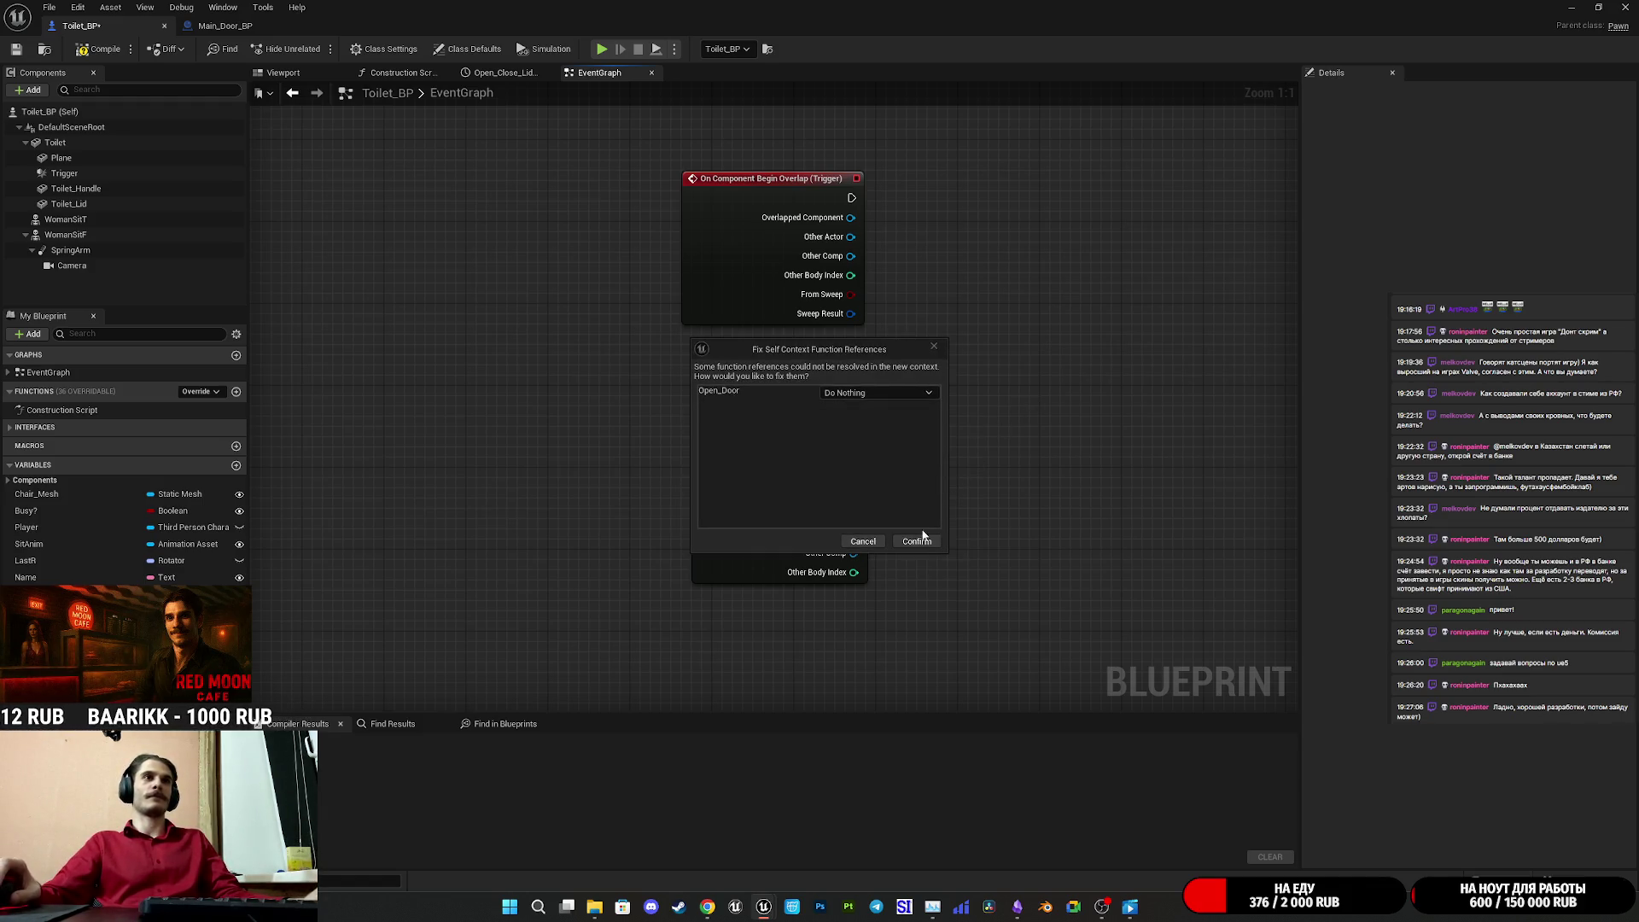
click(938, 348)
- In Main_Door_BP, select the cast, SET, Branch and comparison nodes with both Char I getters
click(225, 26)
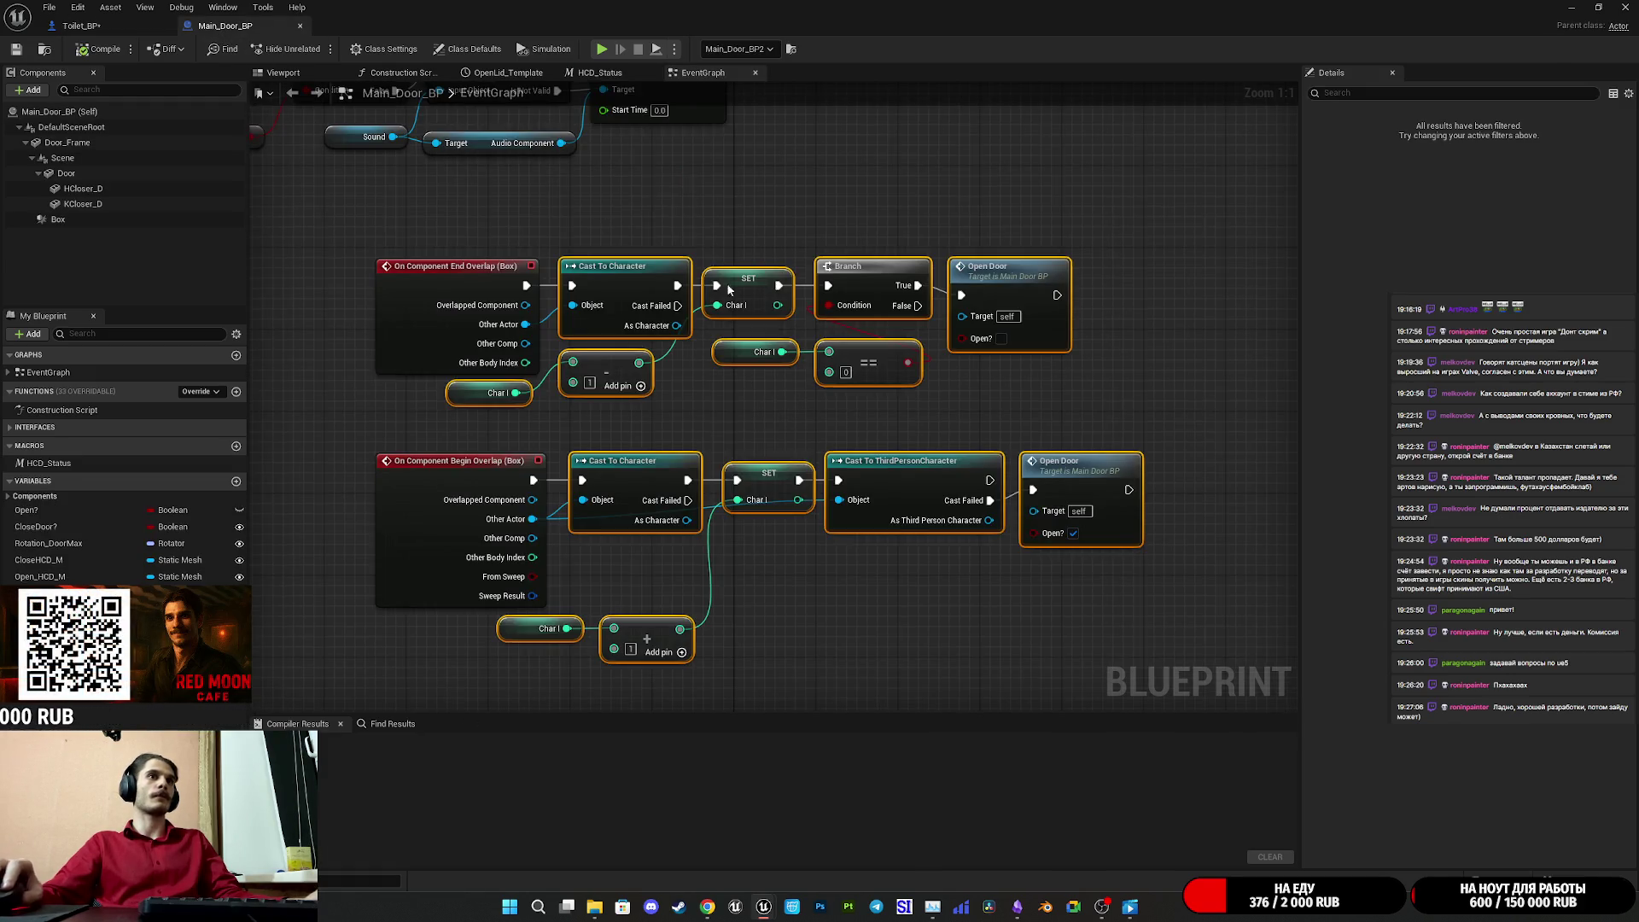
click(931, 406)
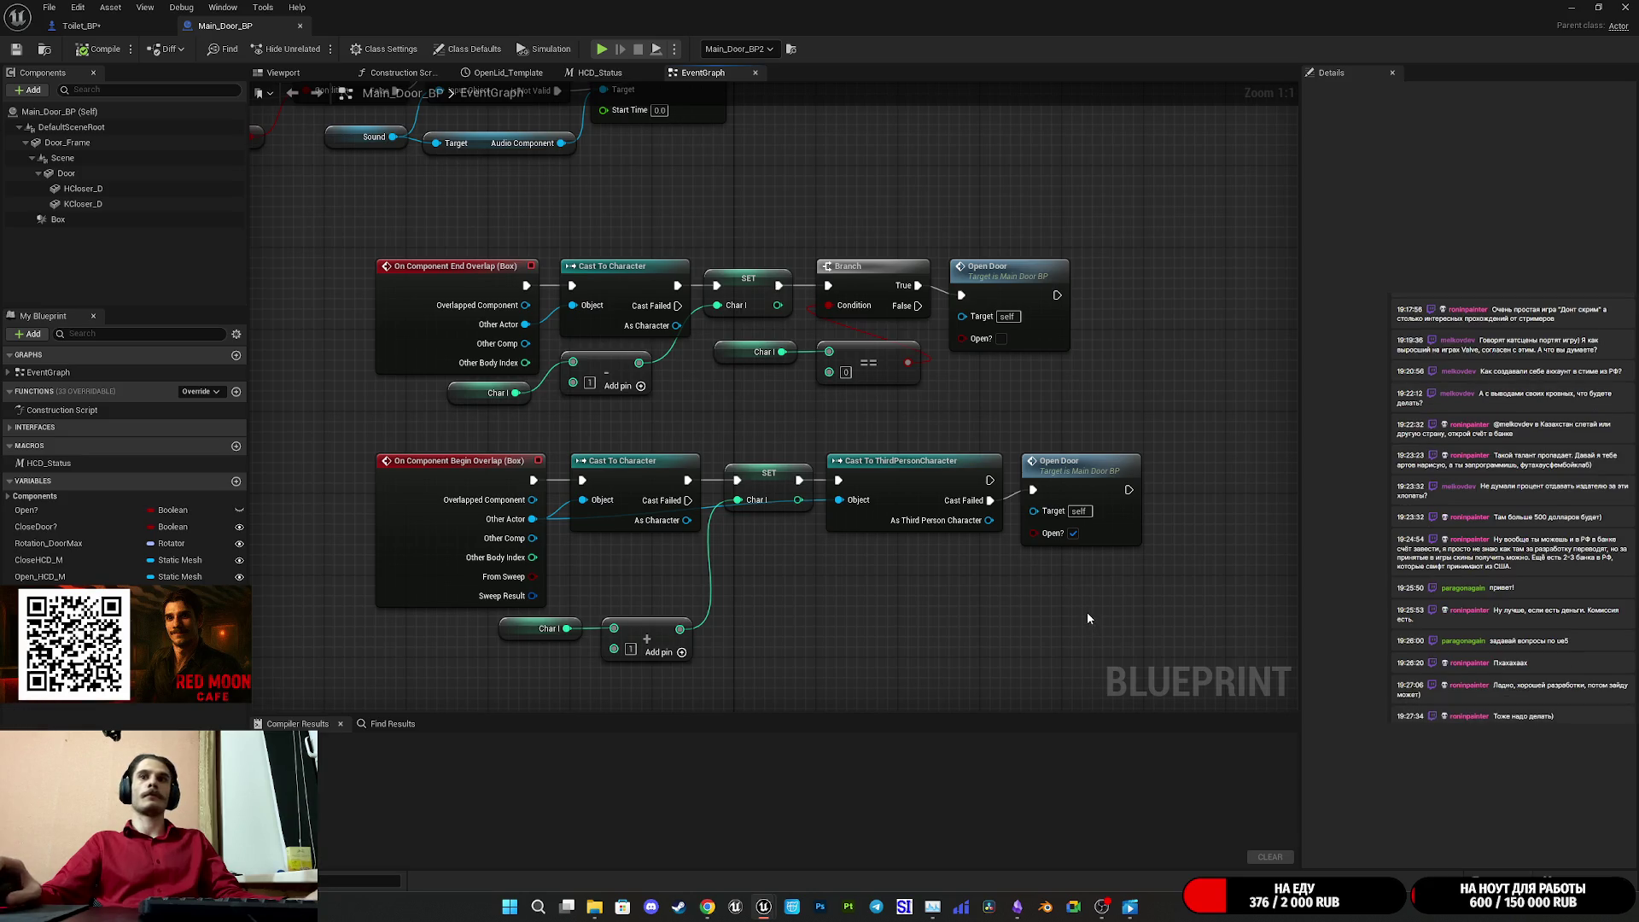
drag(933, 697, 607, 256)
ctrl+click(538, 624)
ctrl+click(475, 391)
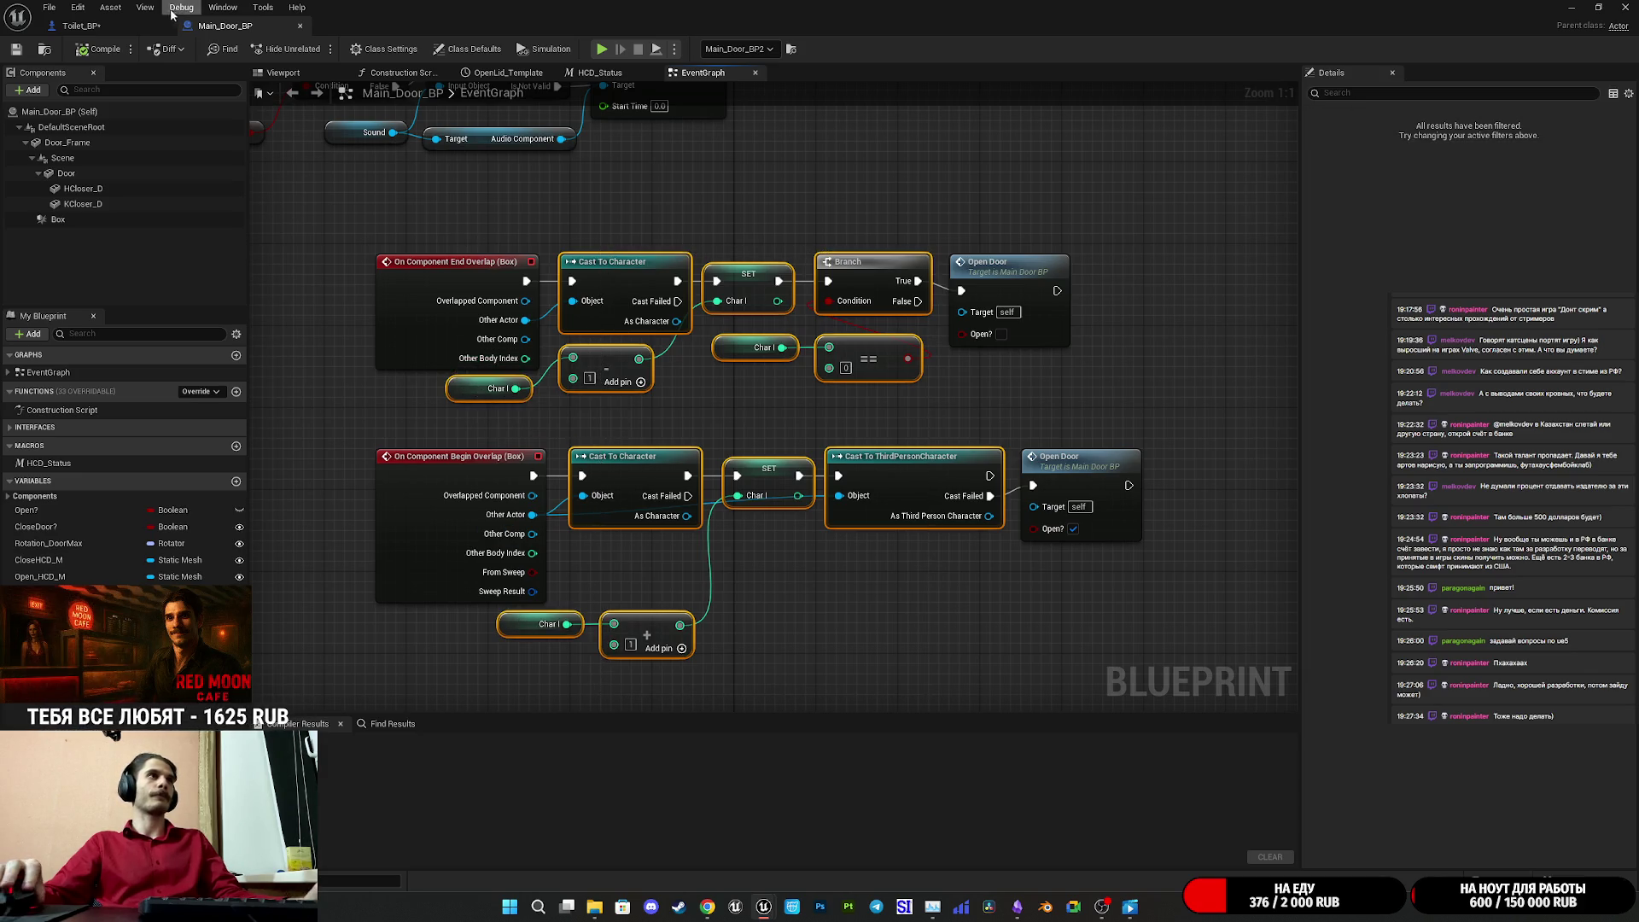
- Paste them into Toilet_BP beside the overlap events and wire Begin Overlap into Cast To Character
click(81, 25)
key(ctrl+v)
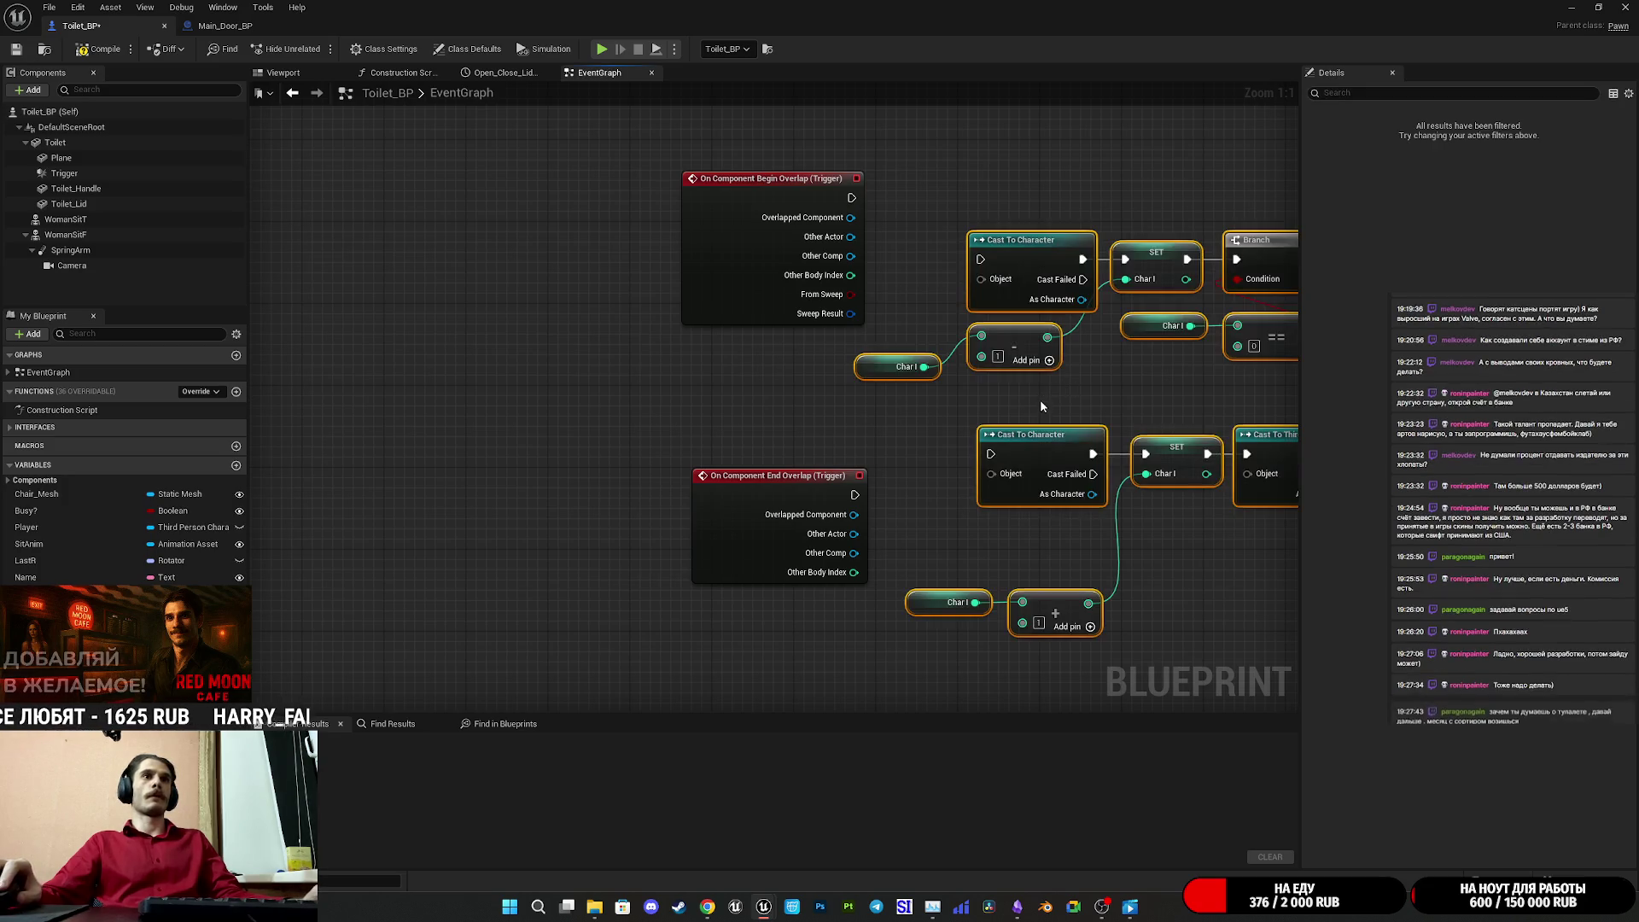
mouse_move(1002, 463)
mouse_down()
mouse_move(859, 493)
mouse_move(898, 495)
mouse_up()
drag(852, 198, 888, 300)
click(1005, 228)
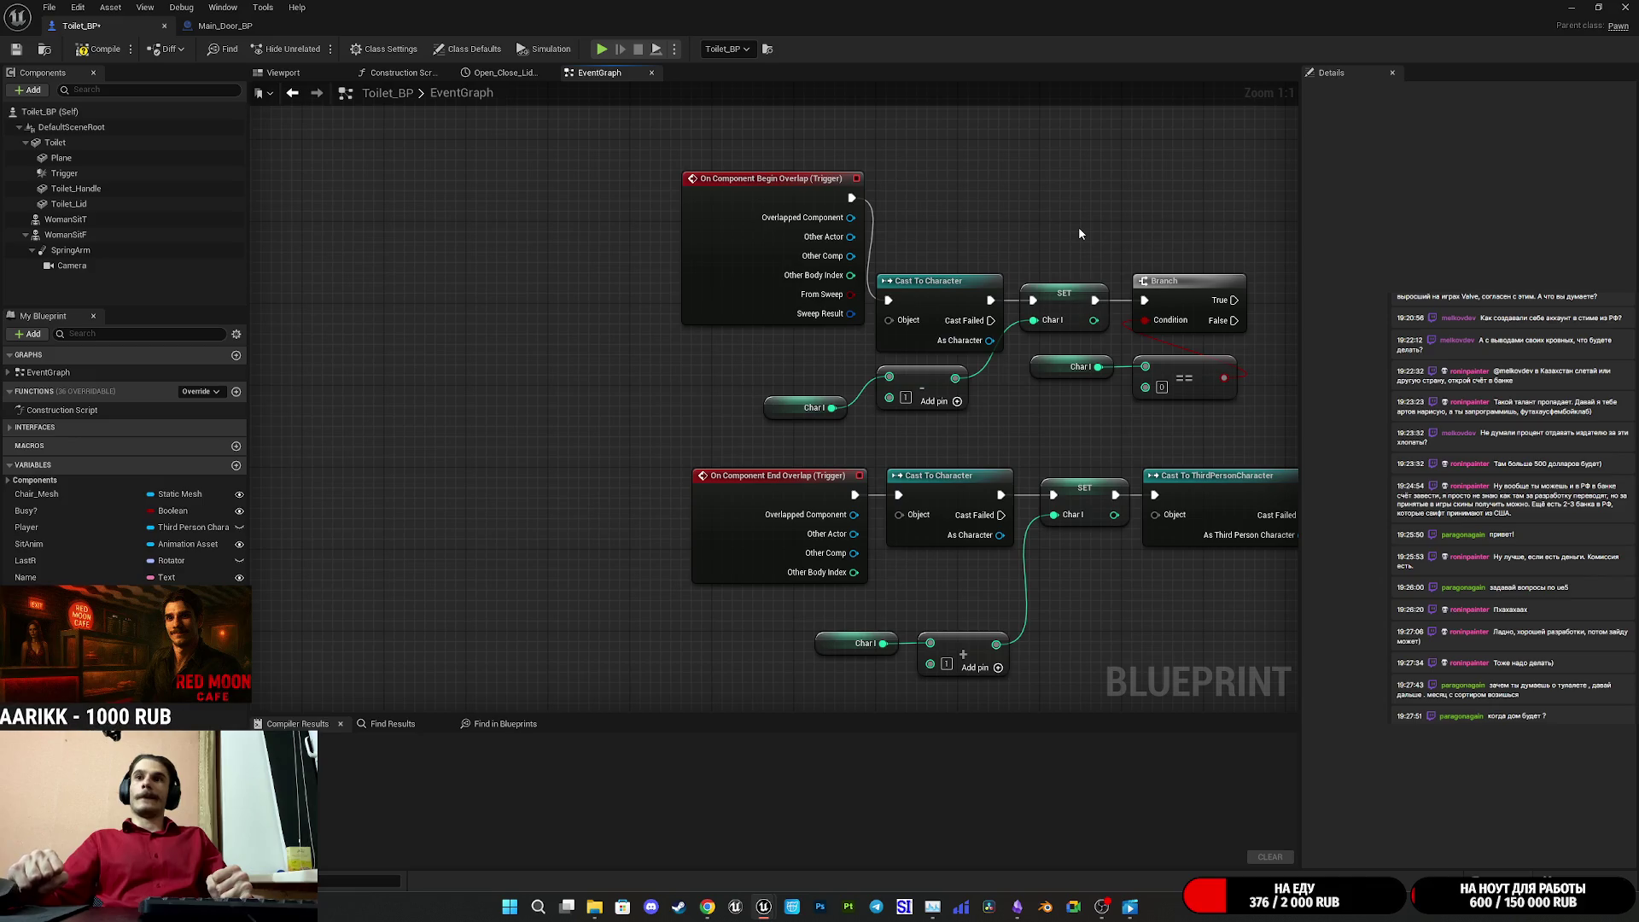
- Move the Char I getter down and Begin Overlap beside the upper cast chain, then undo the last move
drag(1126, 207, 1061, 212)
drag(717, 418, 717, 460)
drag(694, 308, 677, 406)
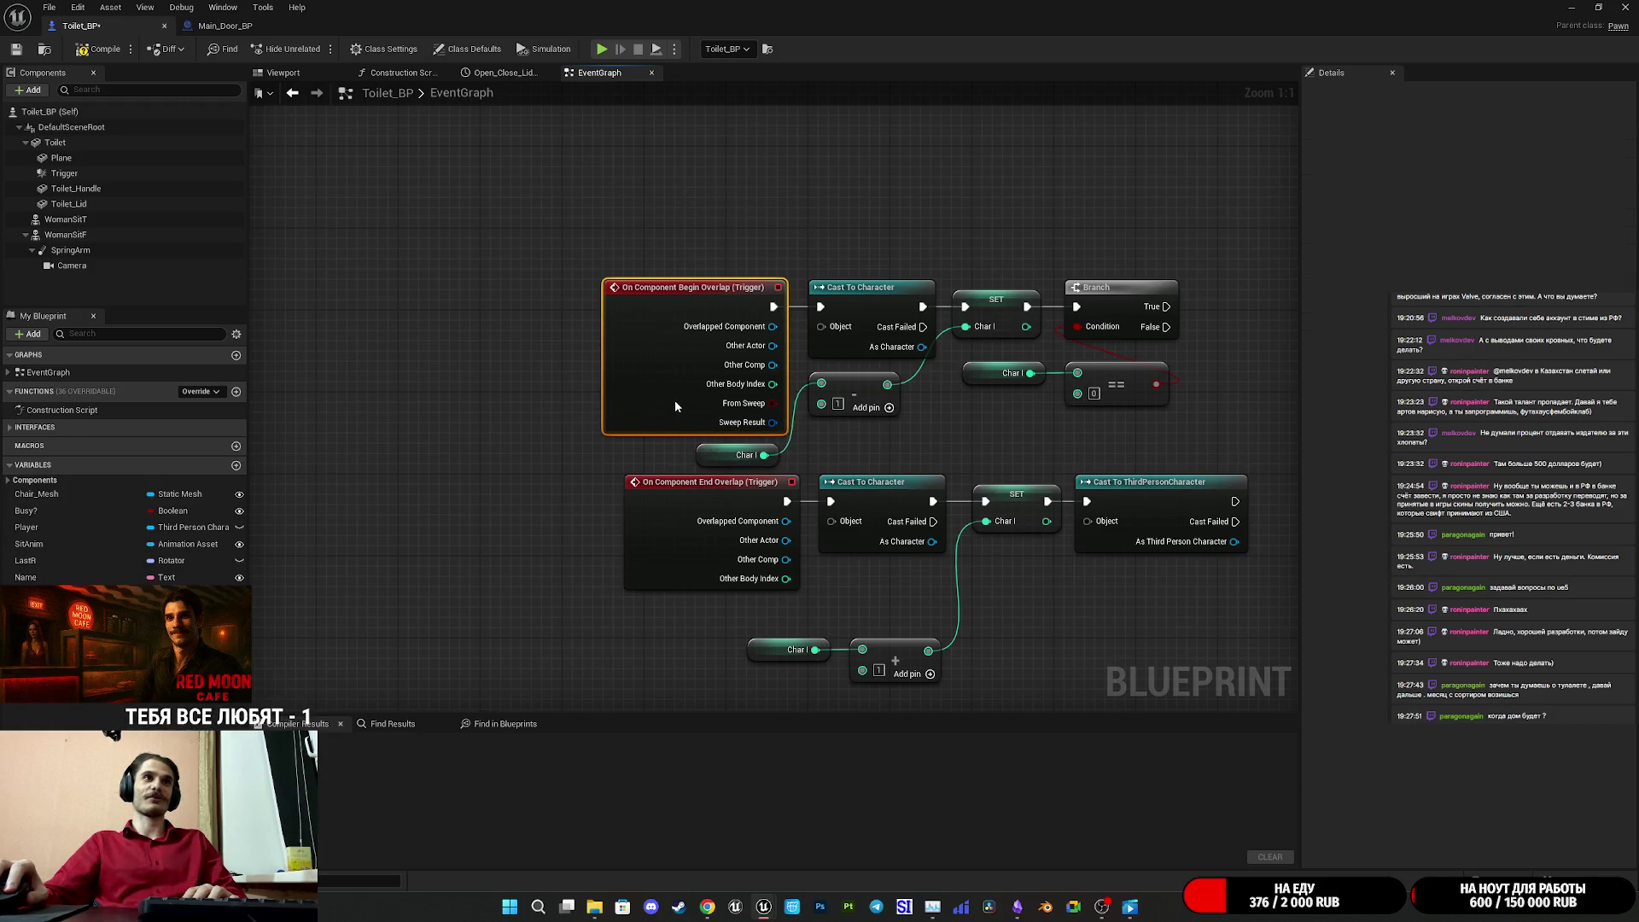
click(960, 450)
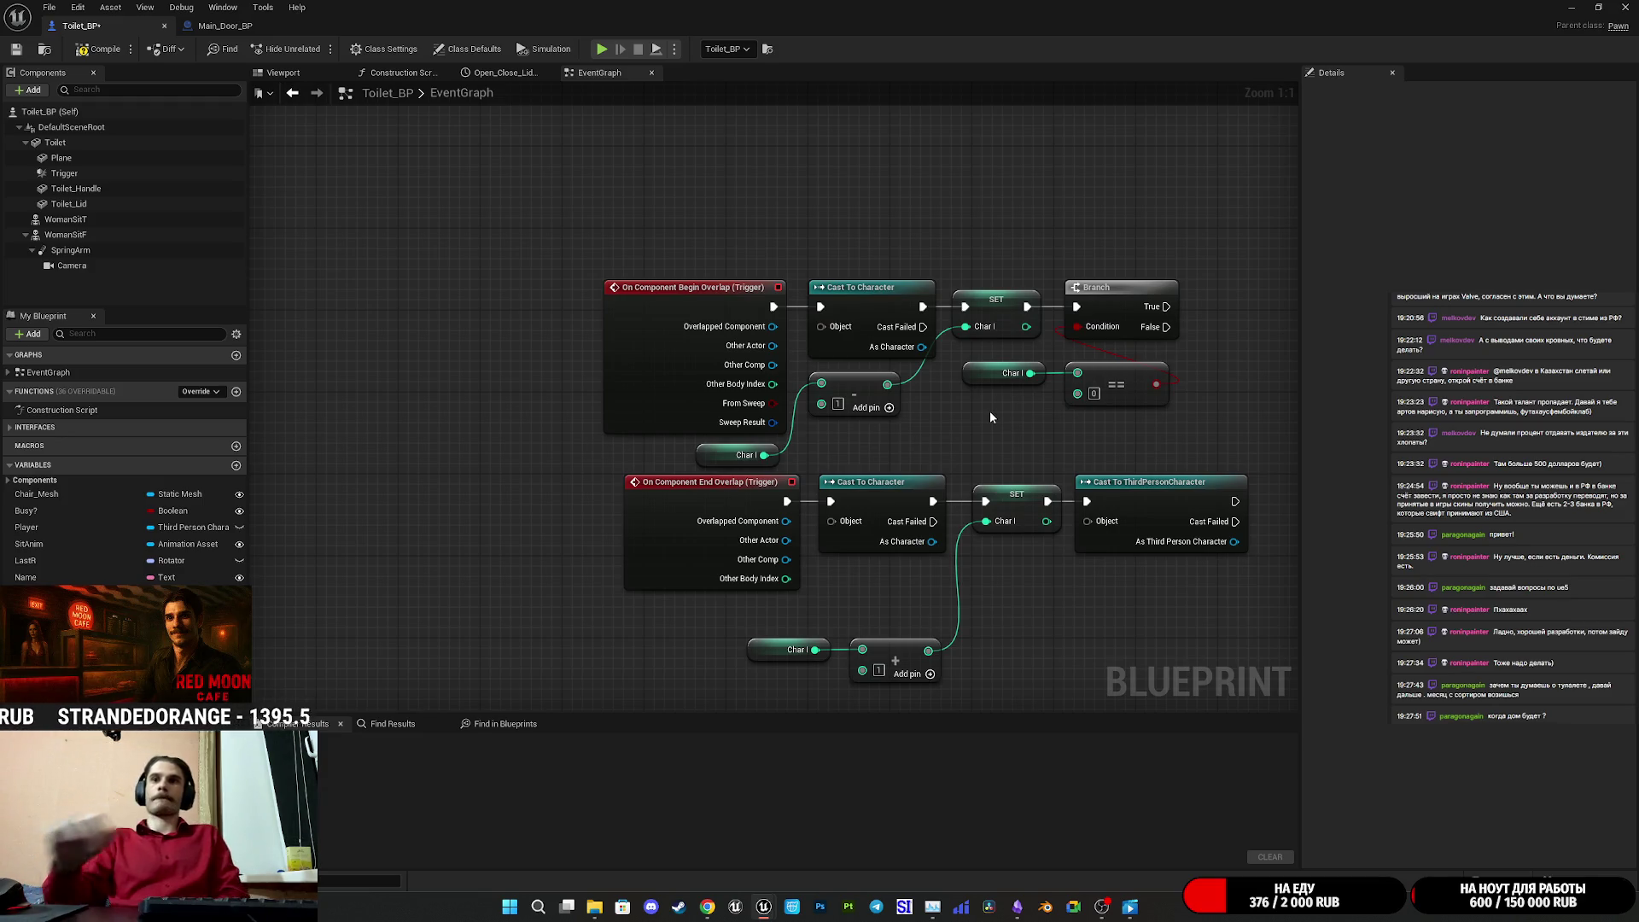
drag(1034, 578, 937, 578)
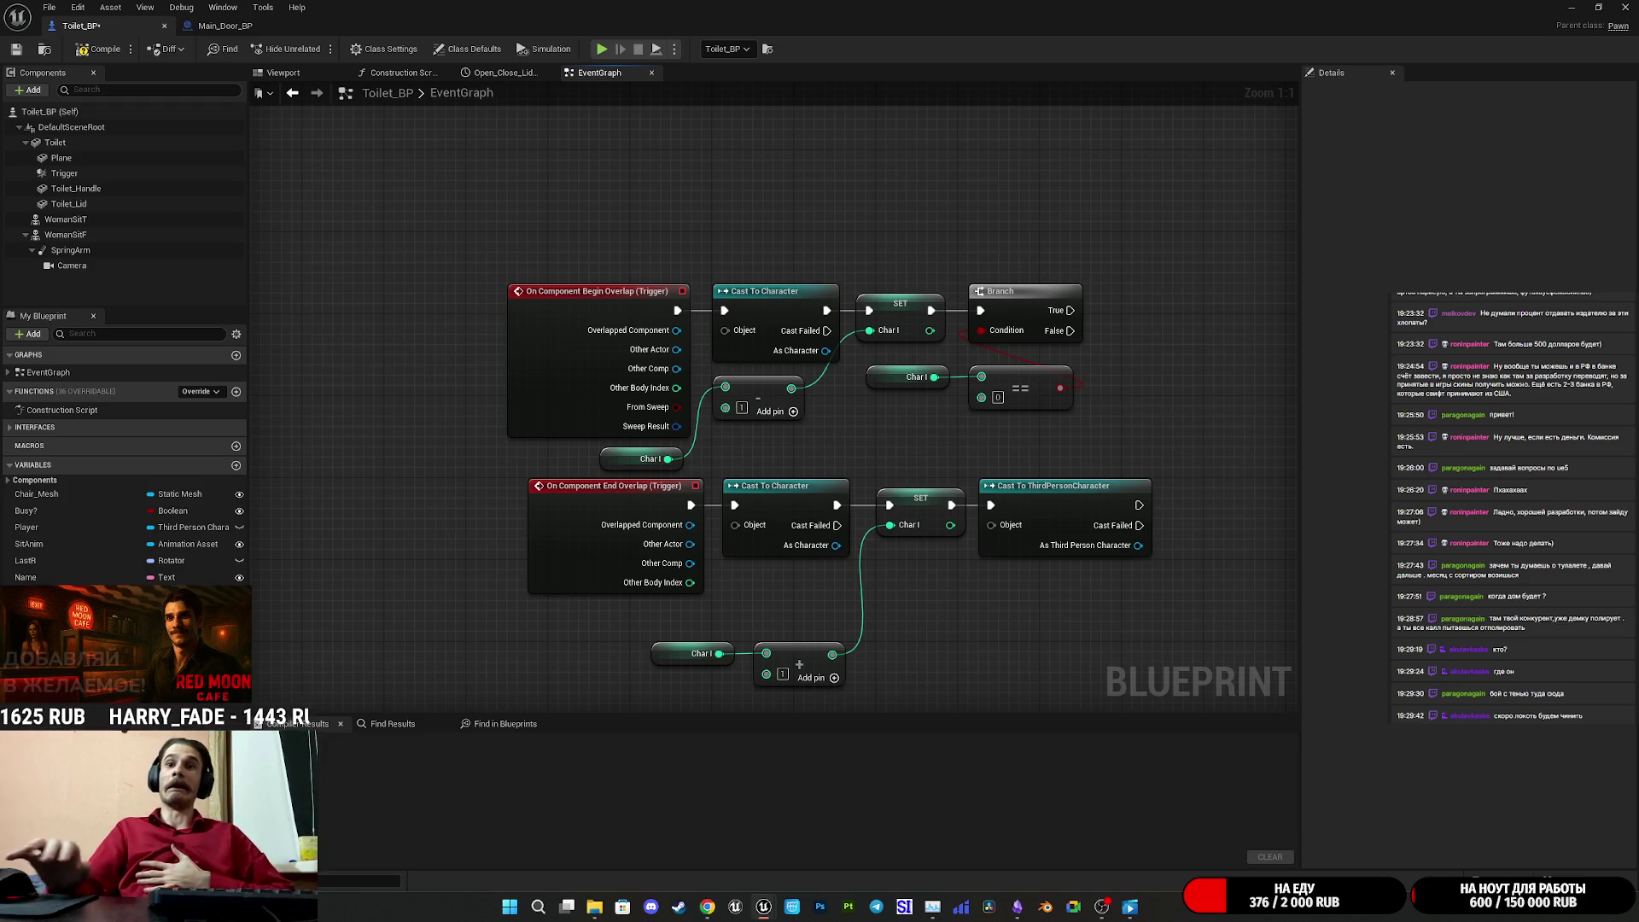
mouse_move(708, 905)
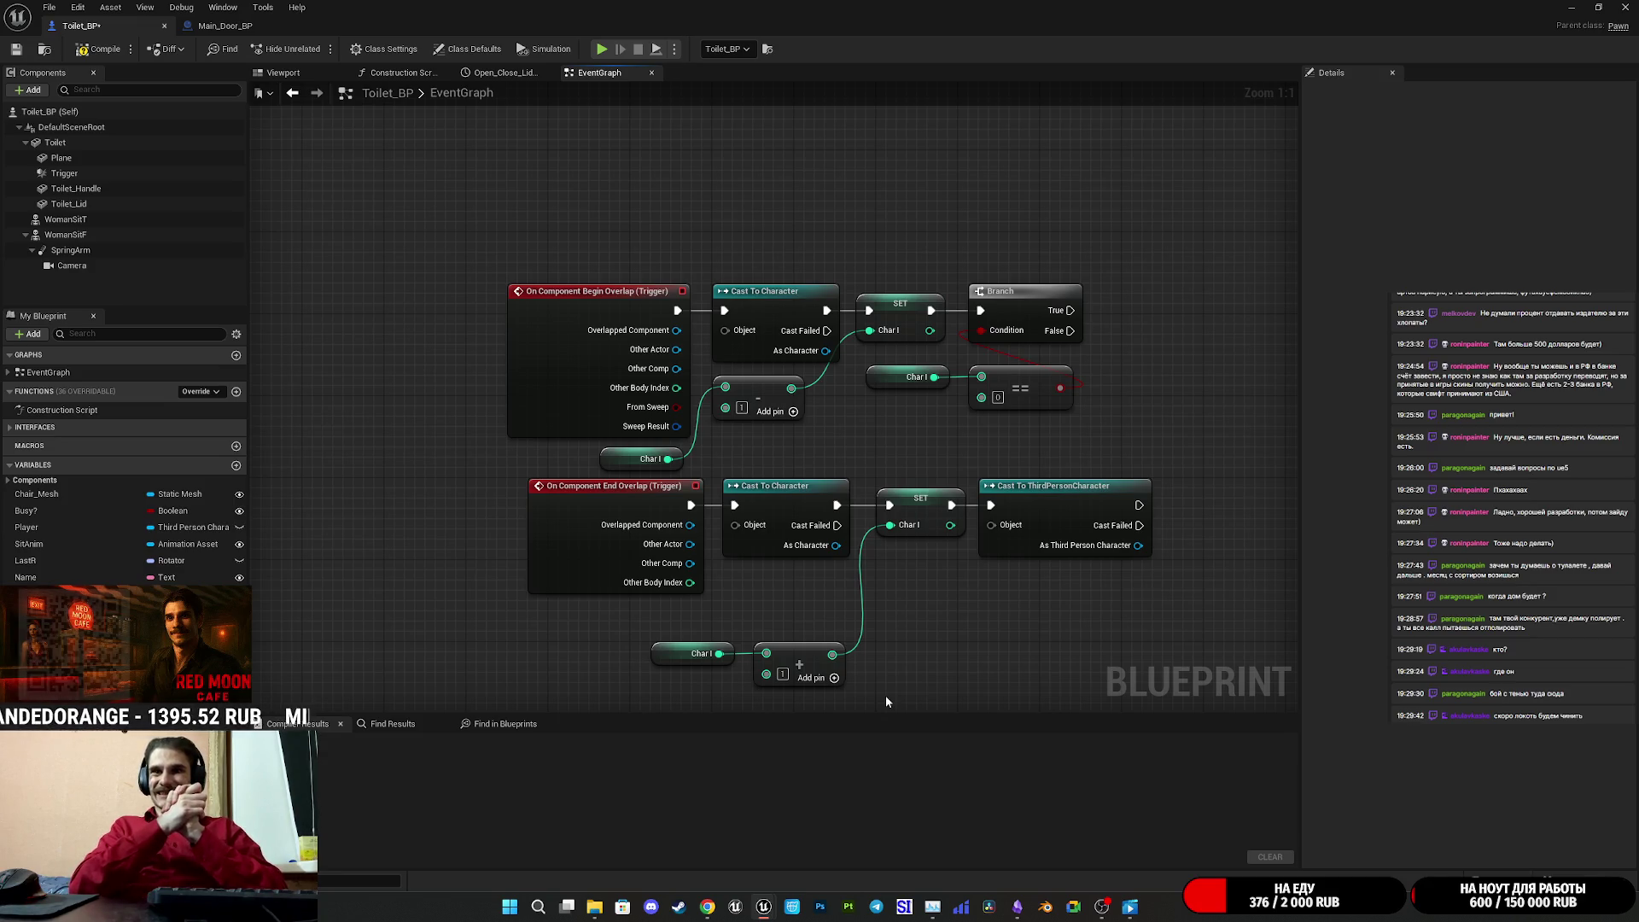
key(ctrl+z)
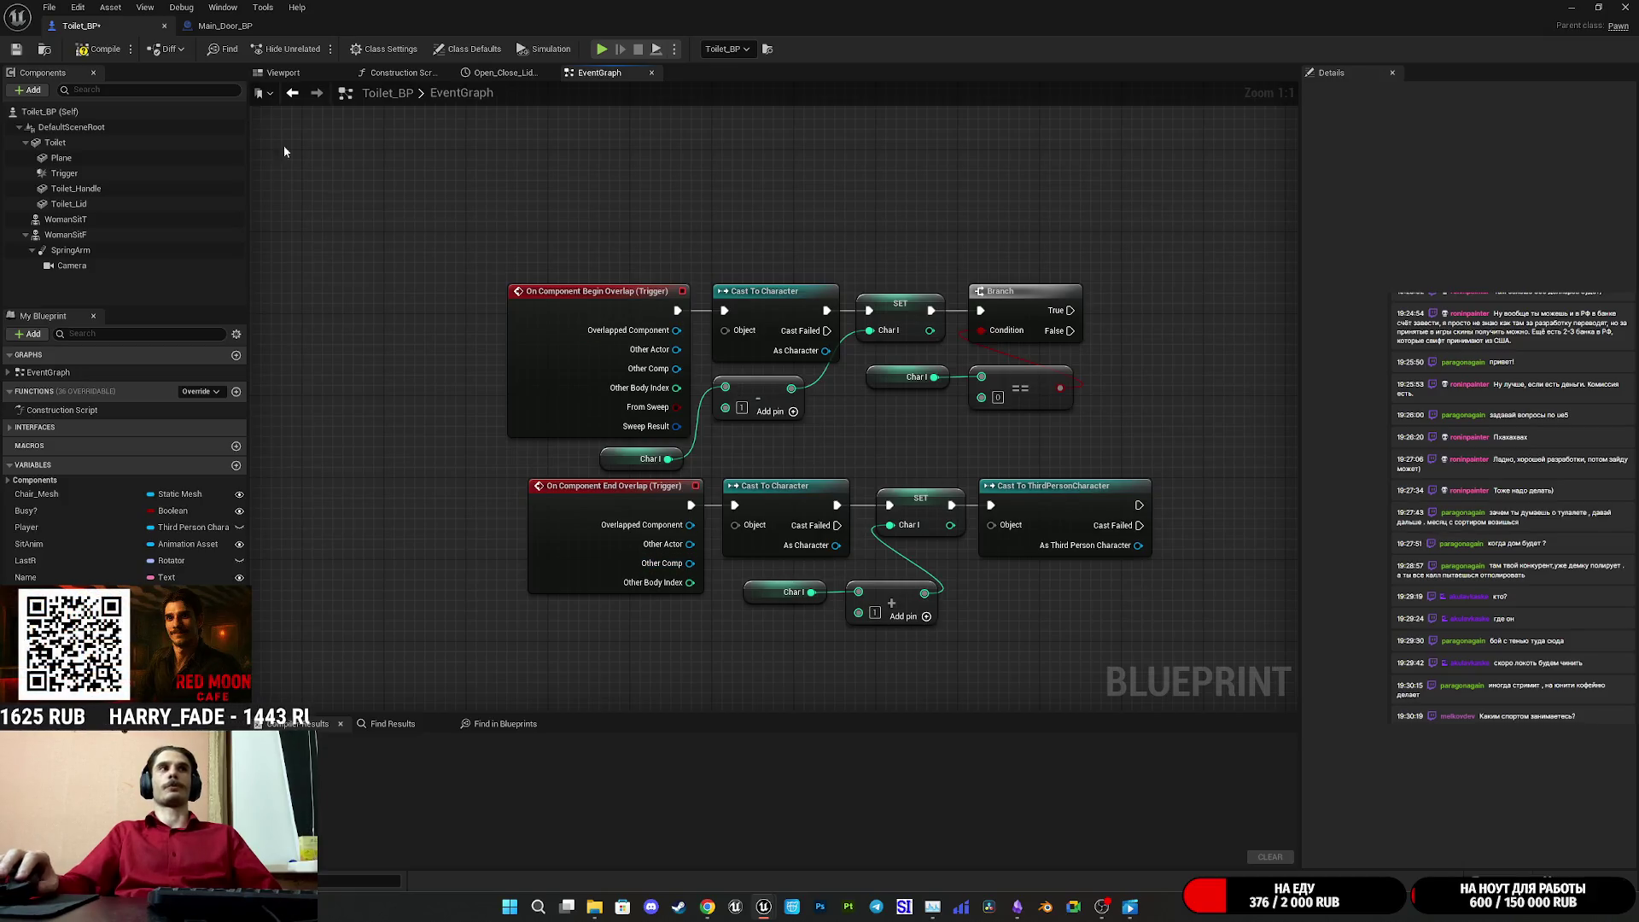
click(209, 25)
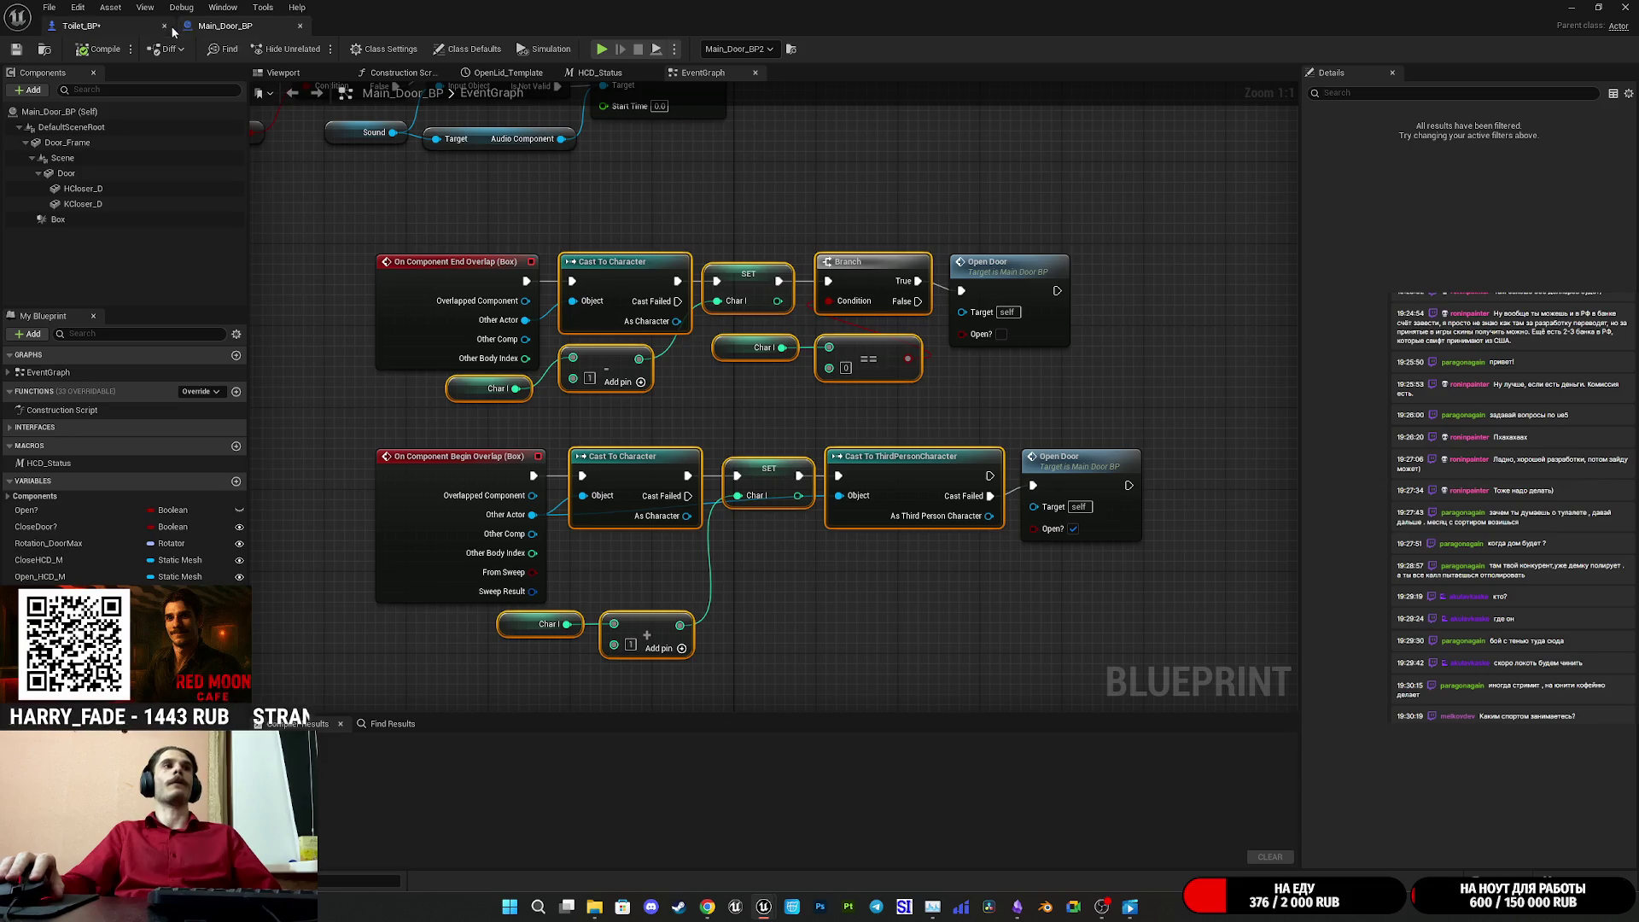
click(102, 25)
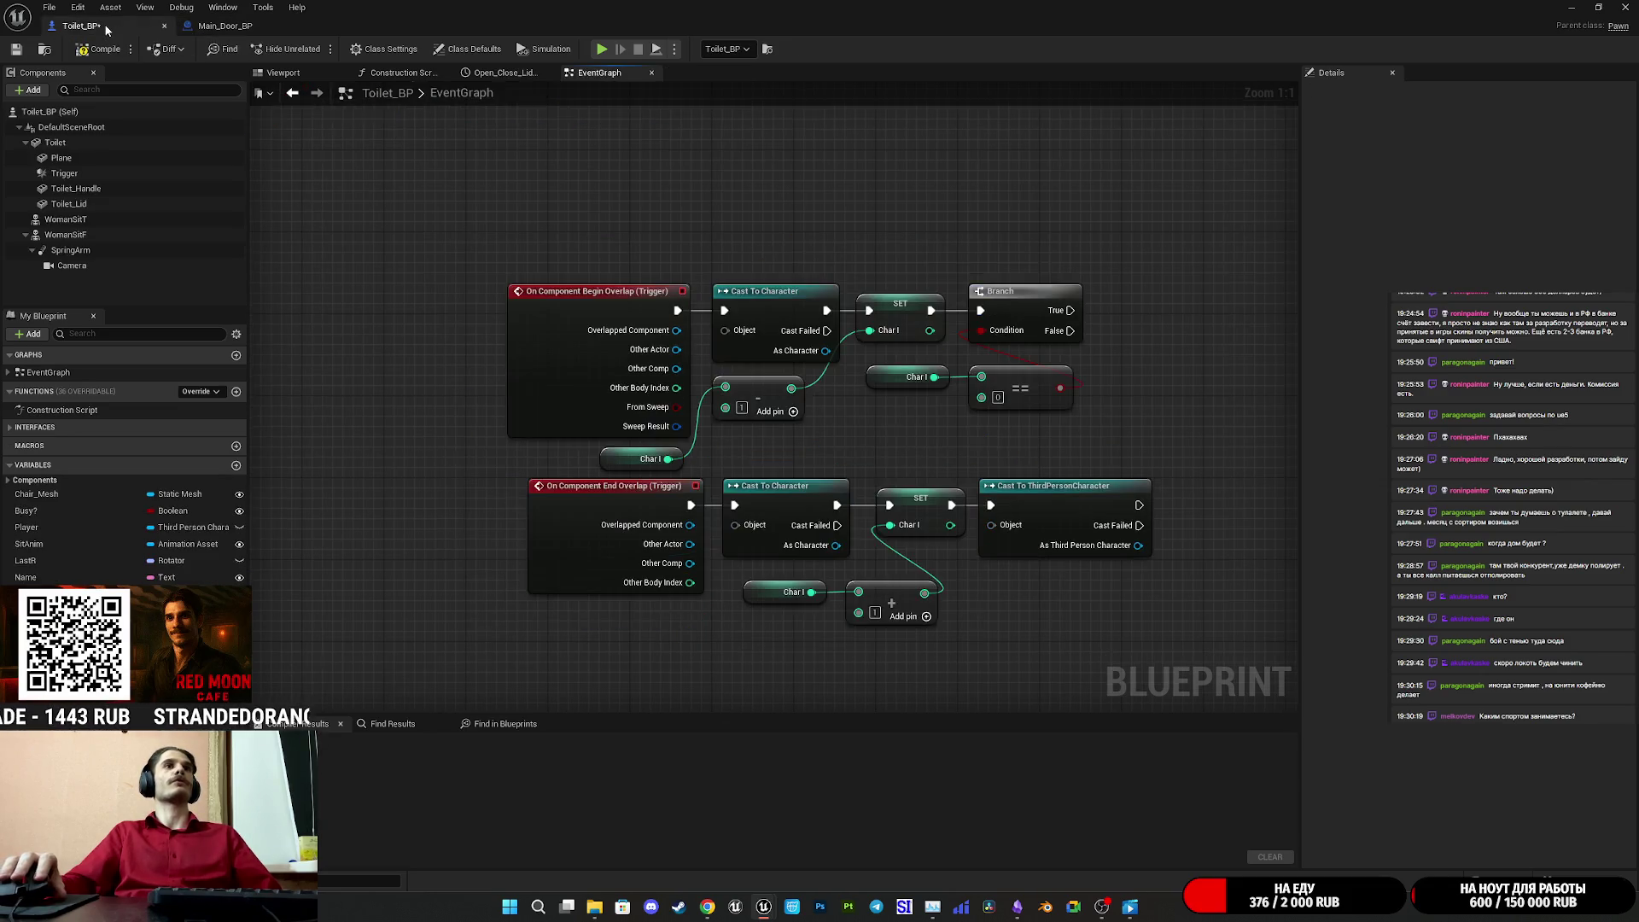
drag(690, 544, 743, 527)
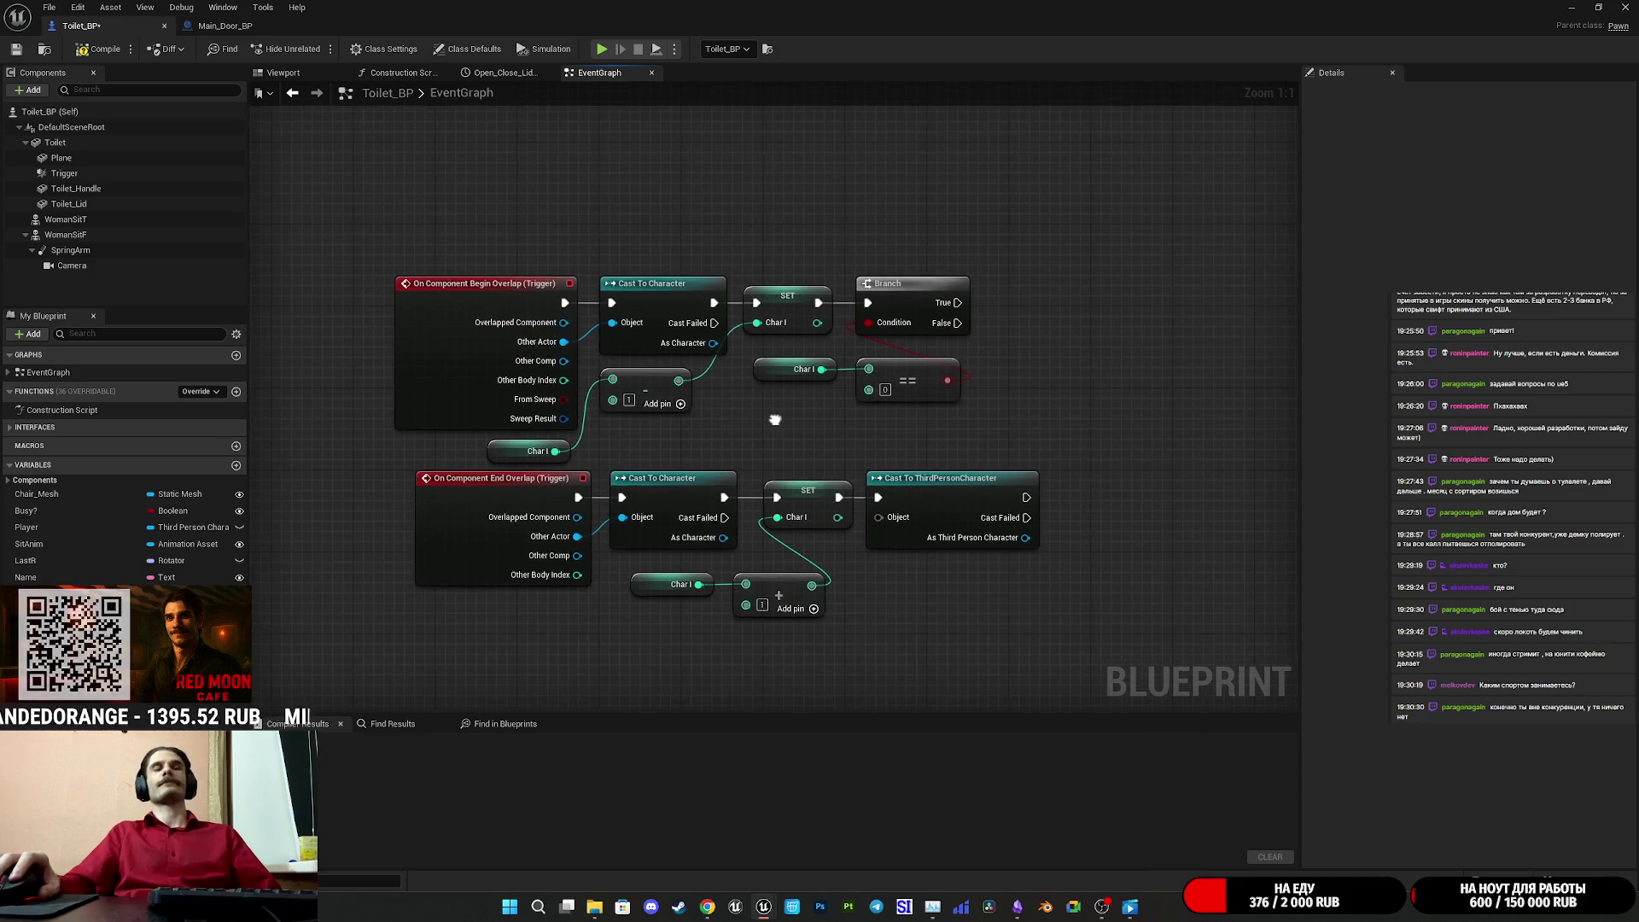
drag(878, 517, 565, 537)
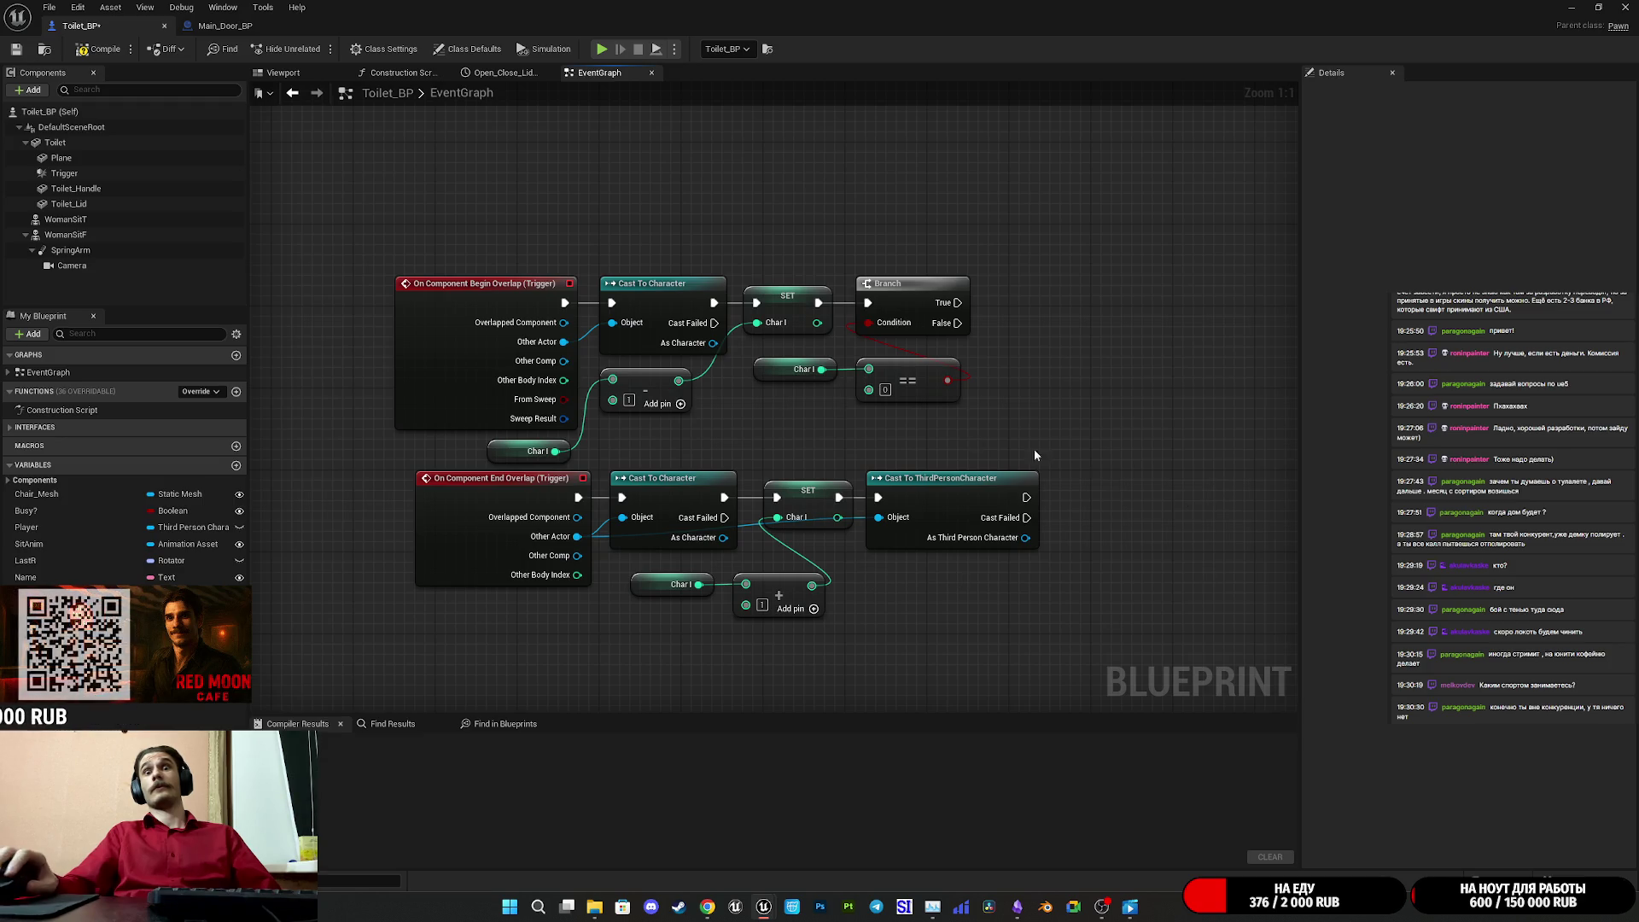
mouse_move(1141, 535)
mouse_down()
mouse_move(922, 547)
mouse_move(1263, 503)
mouse_move(1151, 510)
mouse_up()
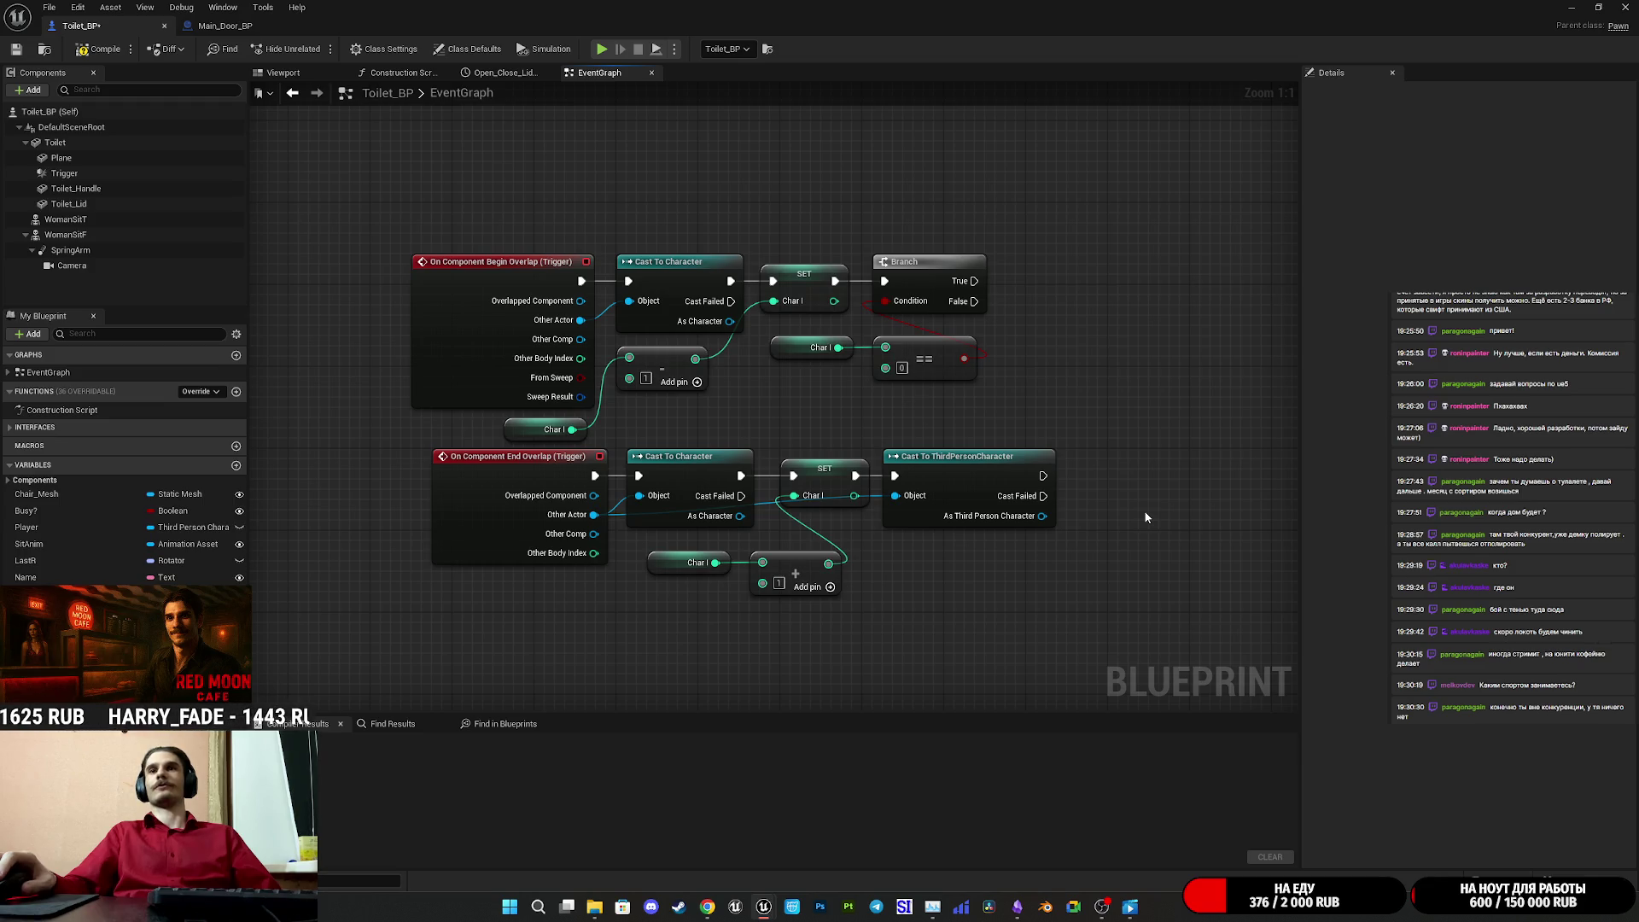
drag(1098, 623, 444, 212)
click(606, 222)
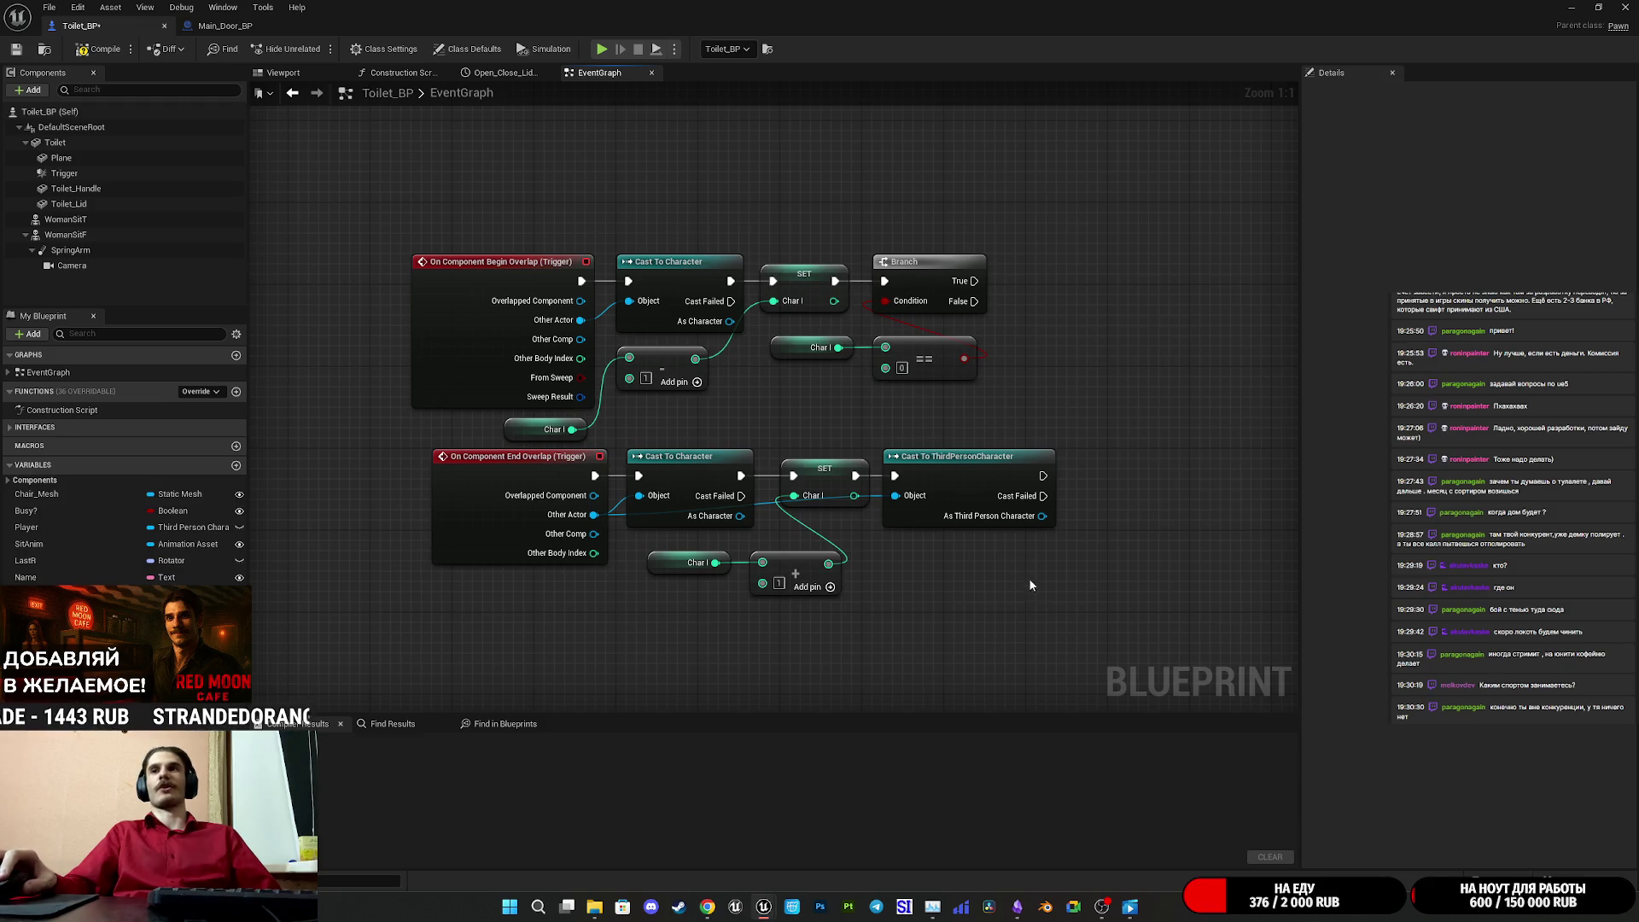
mouse_move(1089, 668)
mouse_down()
mouse_move(447, 165)
mouse_move(412, 164)
mouse_up()
click(411, 164)
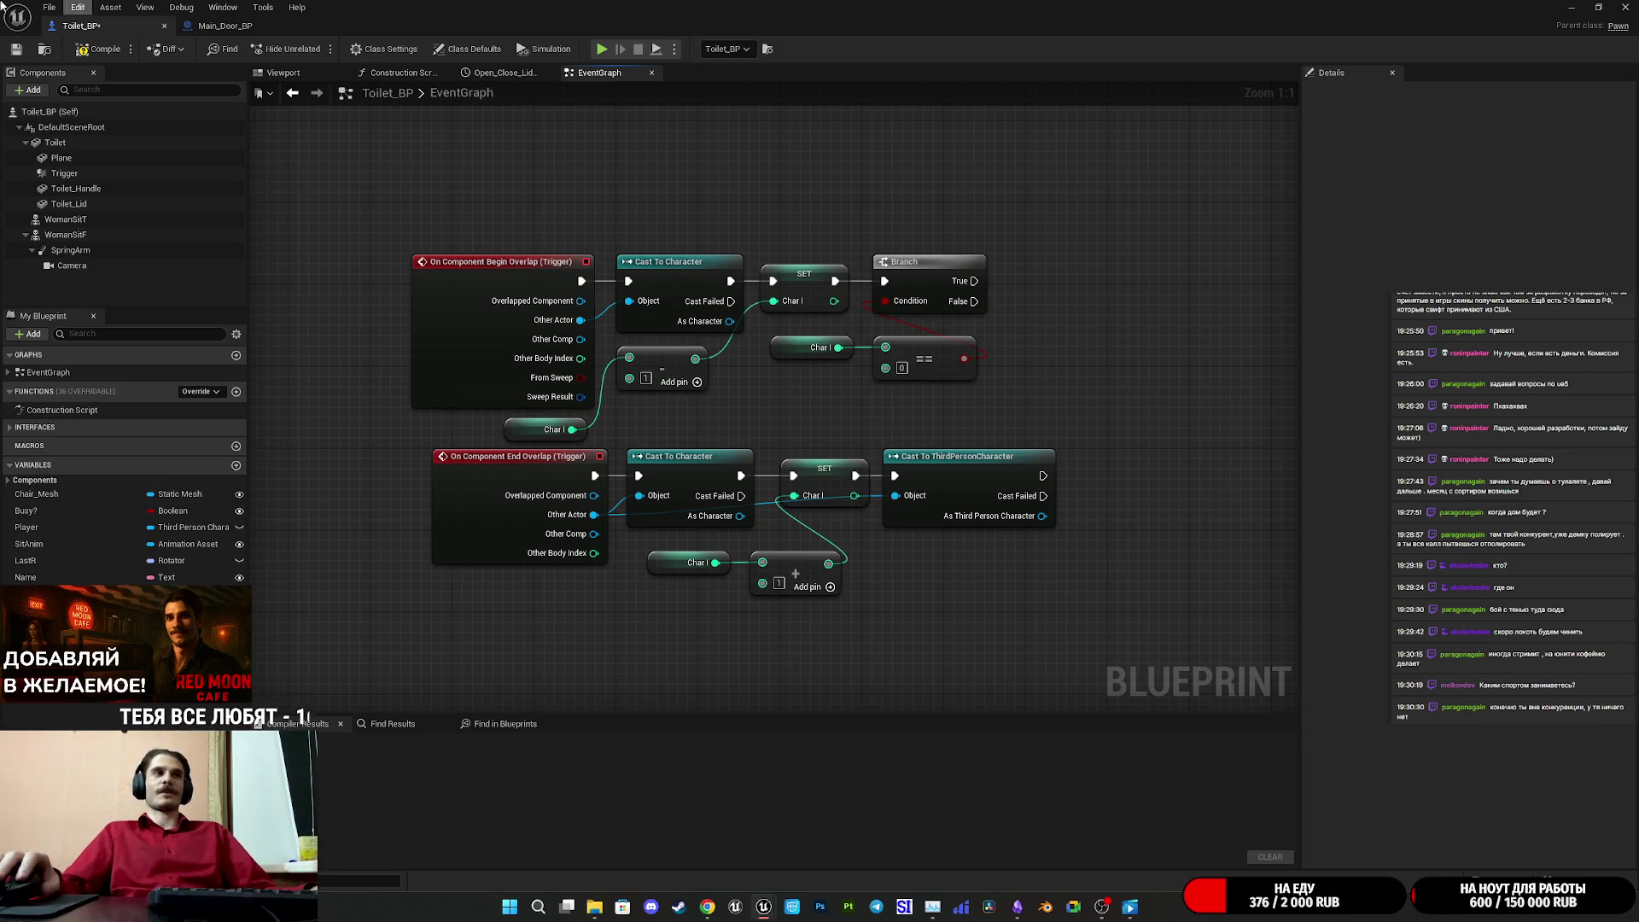
- Compile Toilet_BP successfully in 161 ms and save the blueprint
click(100, 49)
click(17, 50)
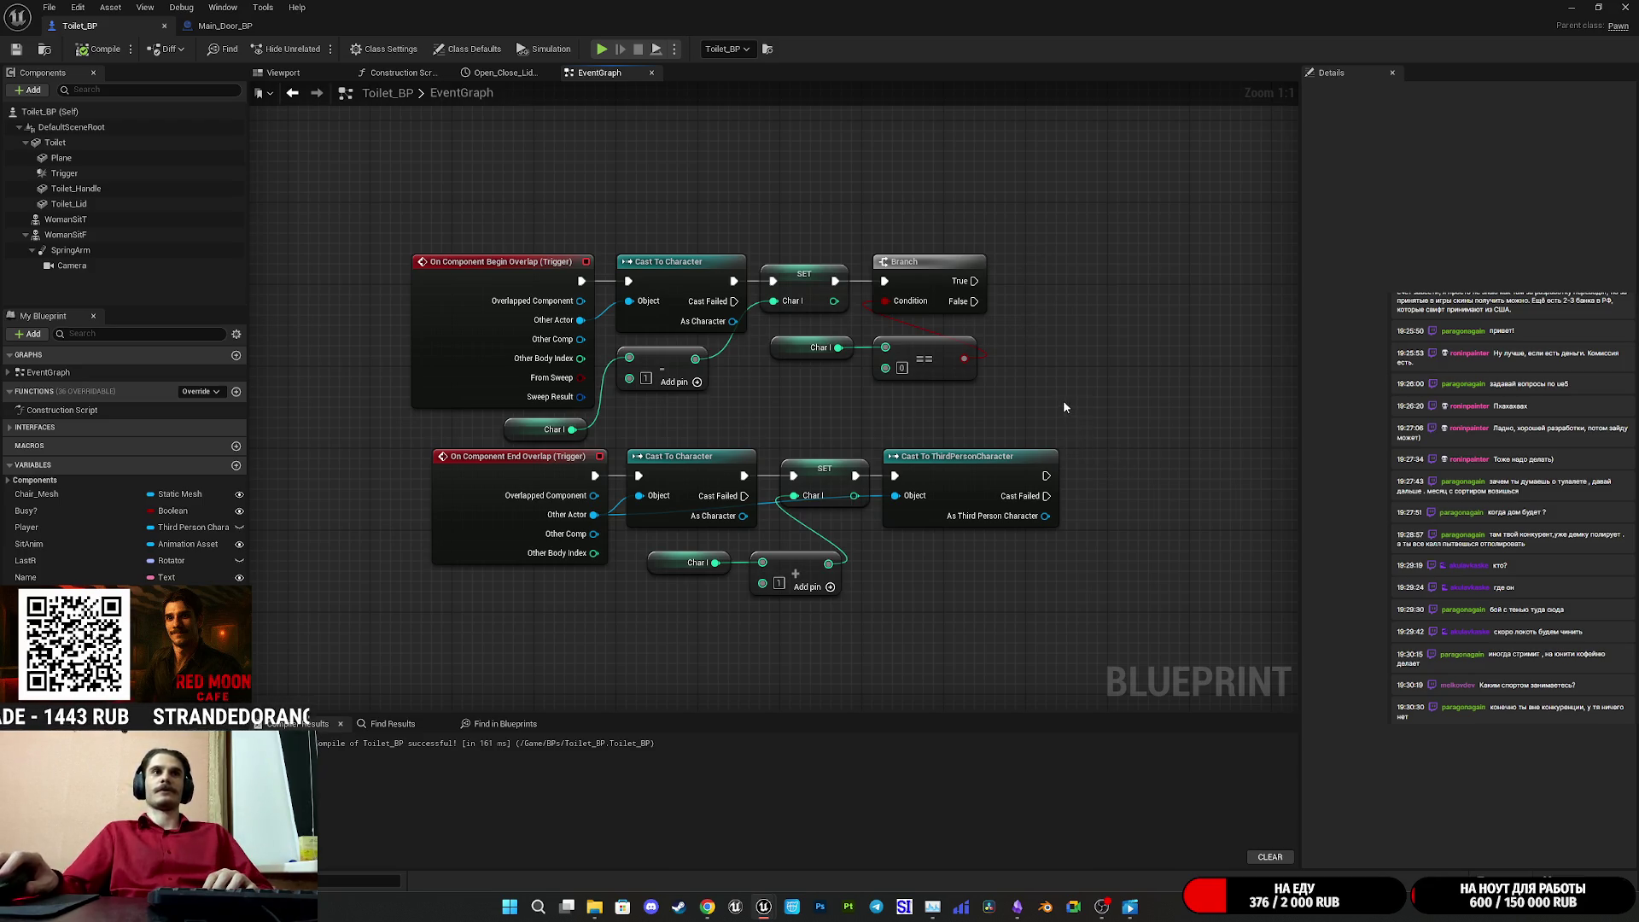
drag(1063, 401, 951, 438)
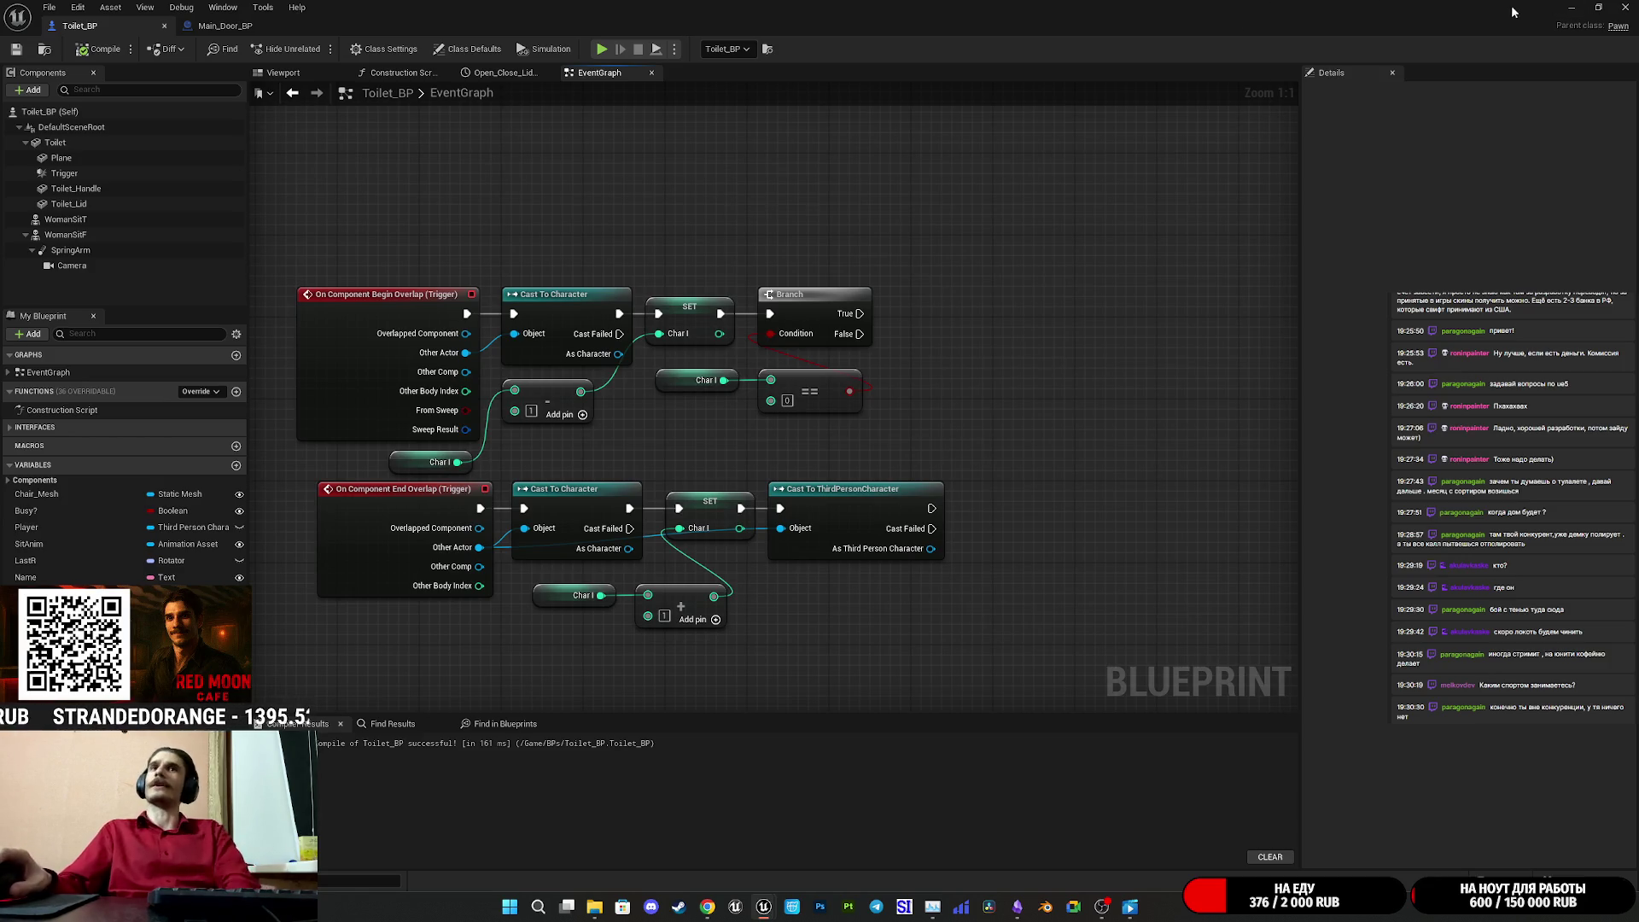
click(238, 28)
click(1089, 379)
click(1014, 274)
drag(1015, 273, 1014, 263)
click(1074, 473)
click(1021, 415)
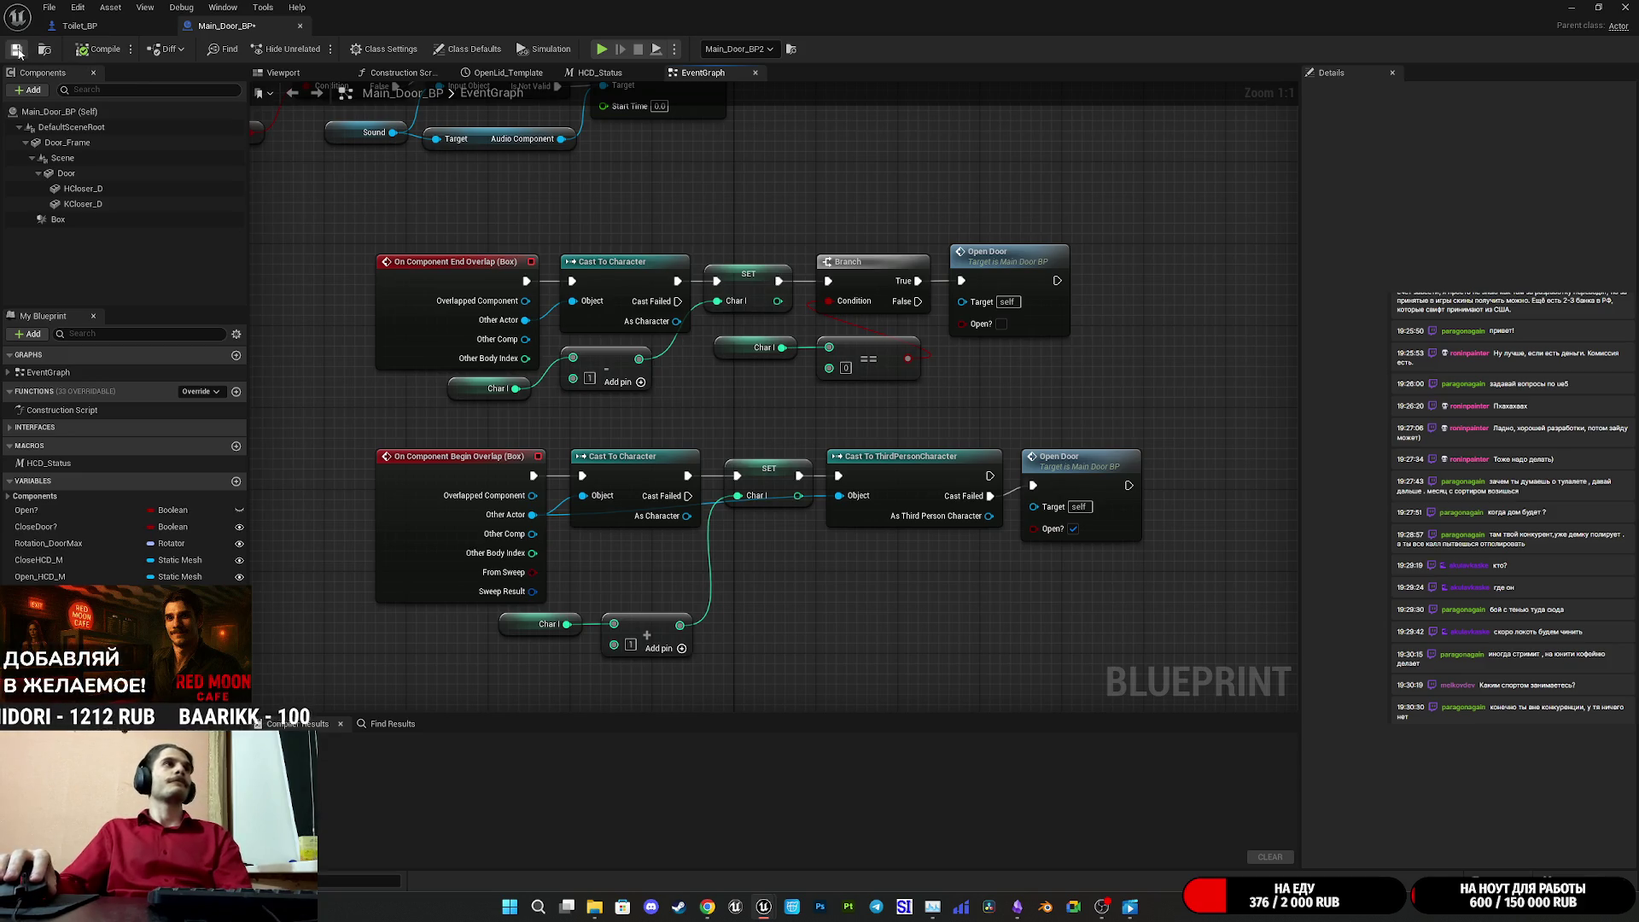
click(94, 25)
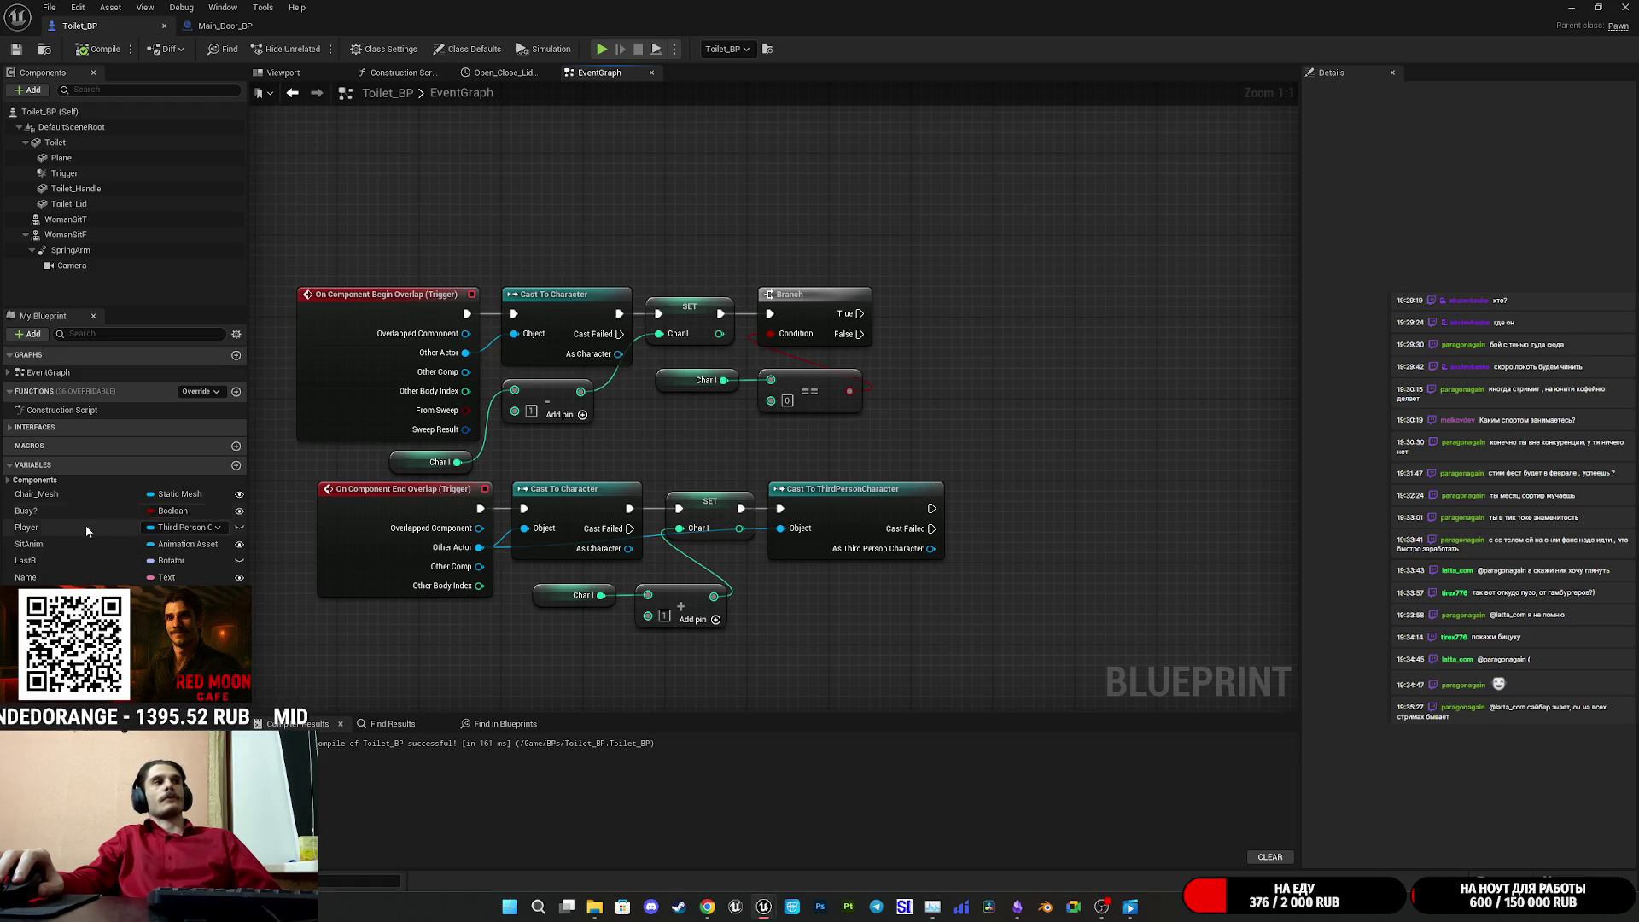
- Duplicate the Boolean Busy? variable as Busy For NPC? and recompile Toilet_BP
click(38, 512)
right_click(38, 512)
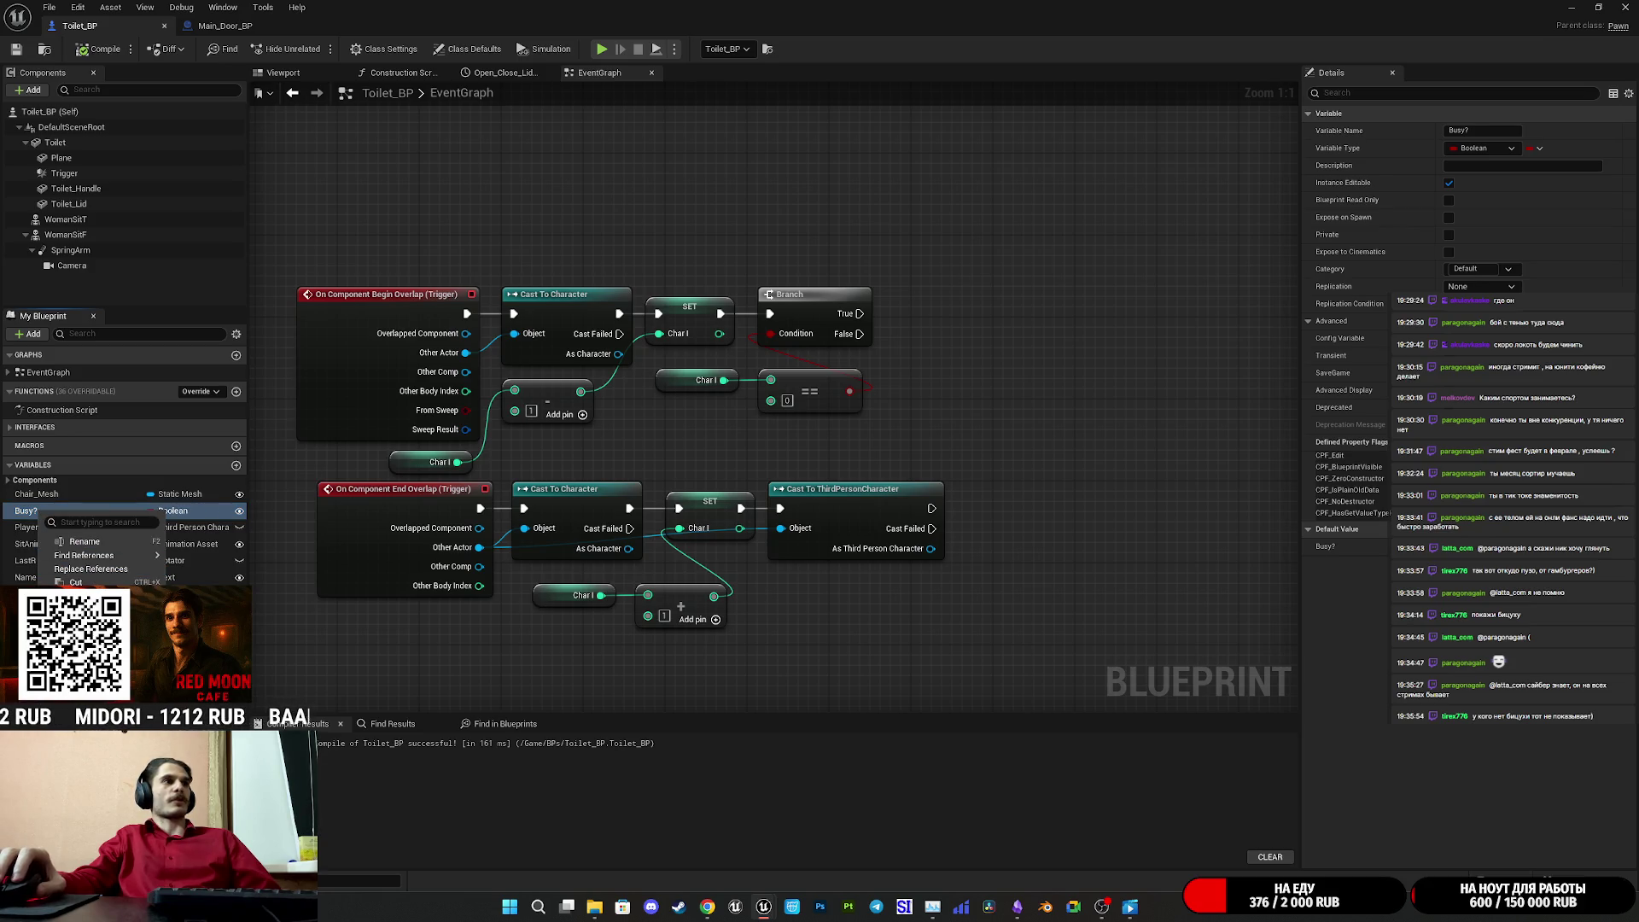
click(86, 622)
text(_for_NPC)
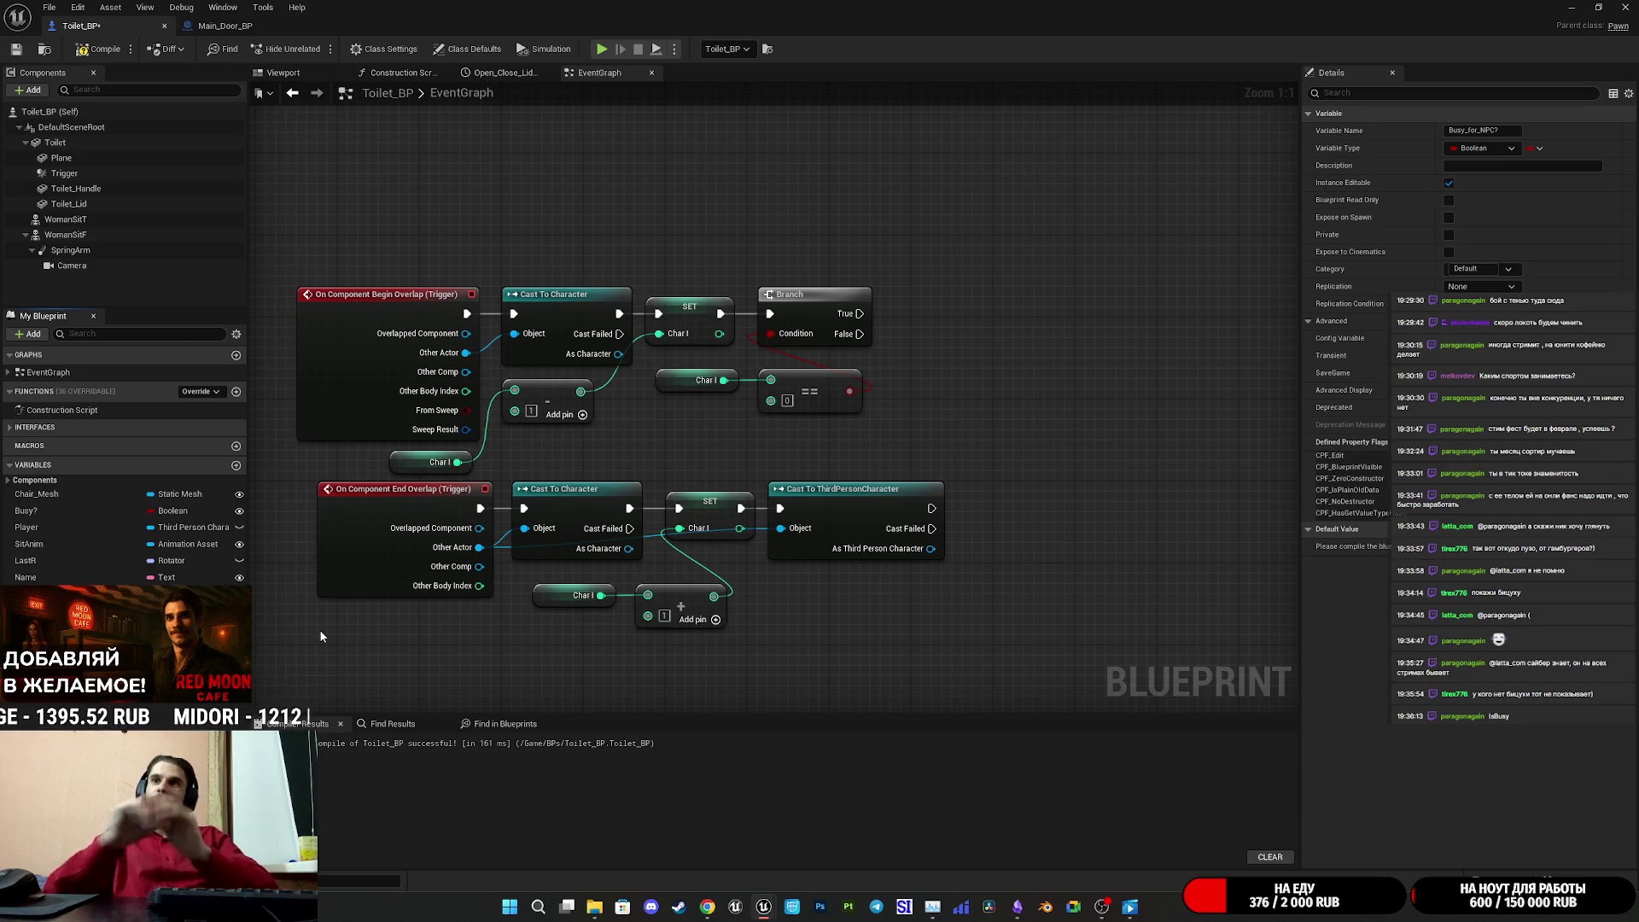
click(98, 48)
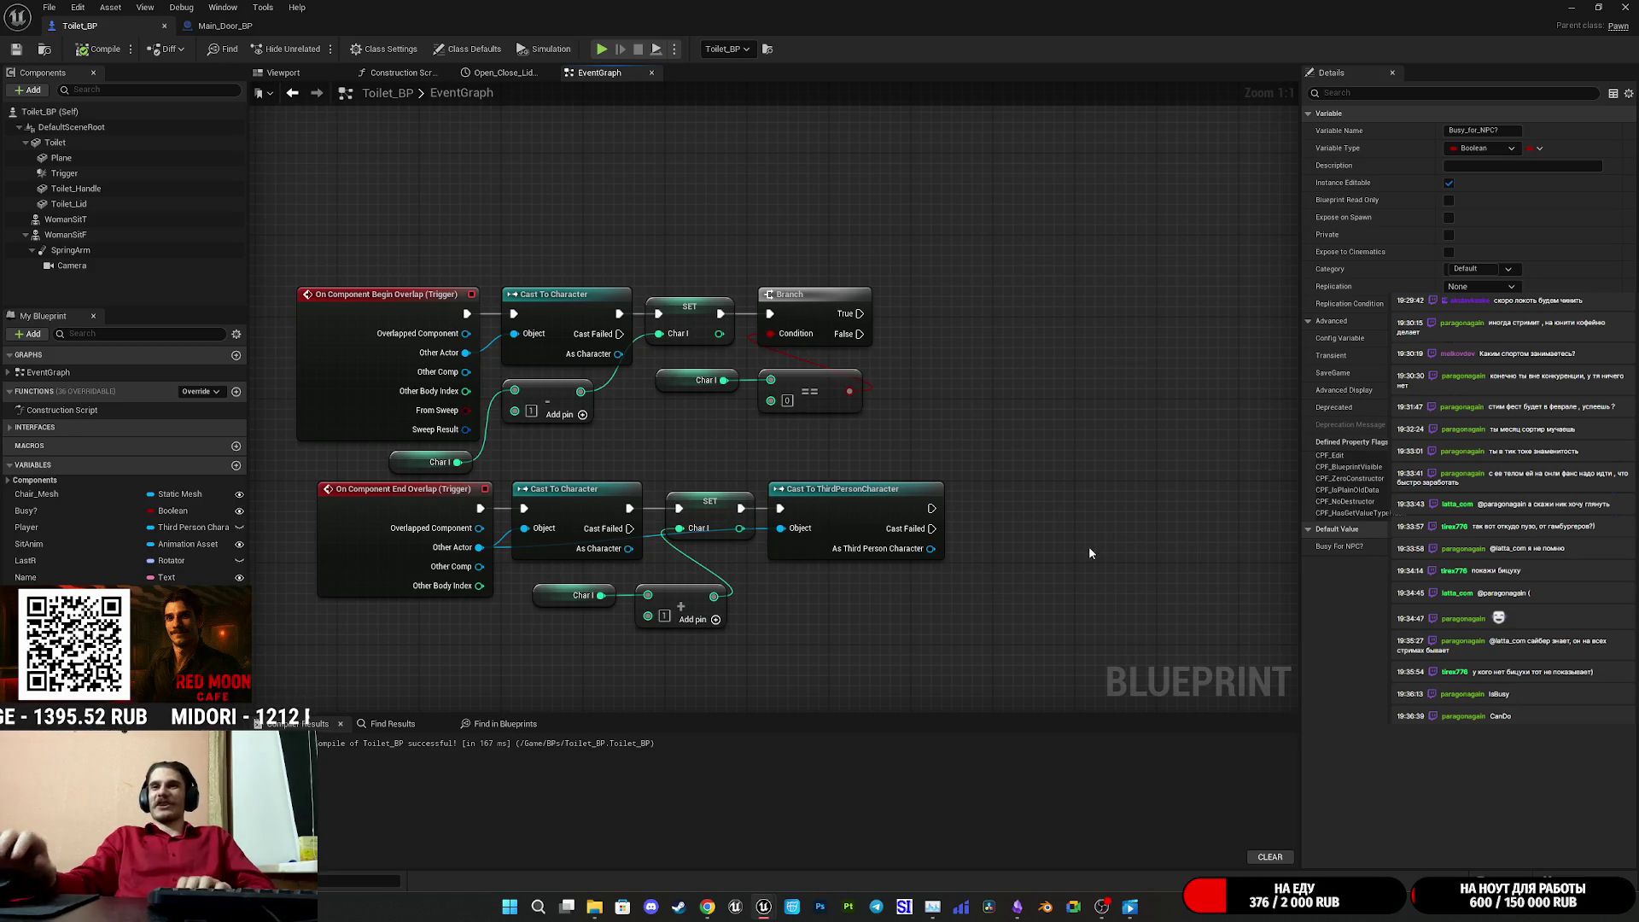
- Shift the upper Char I getter and == node left, then reposition the lower Char I getter
drag(1085, 529, 998, 526)
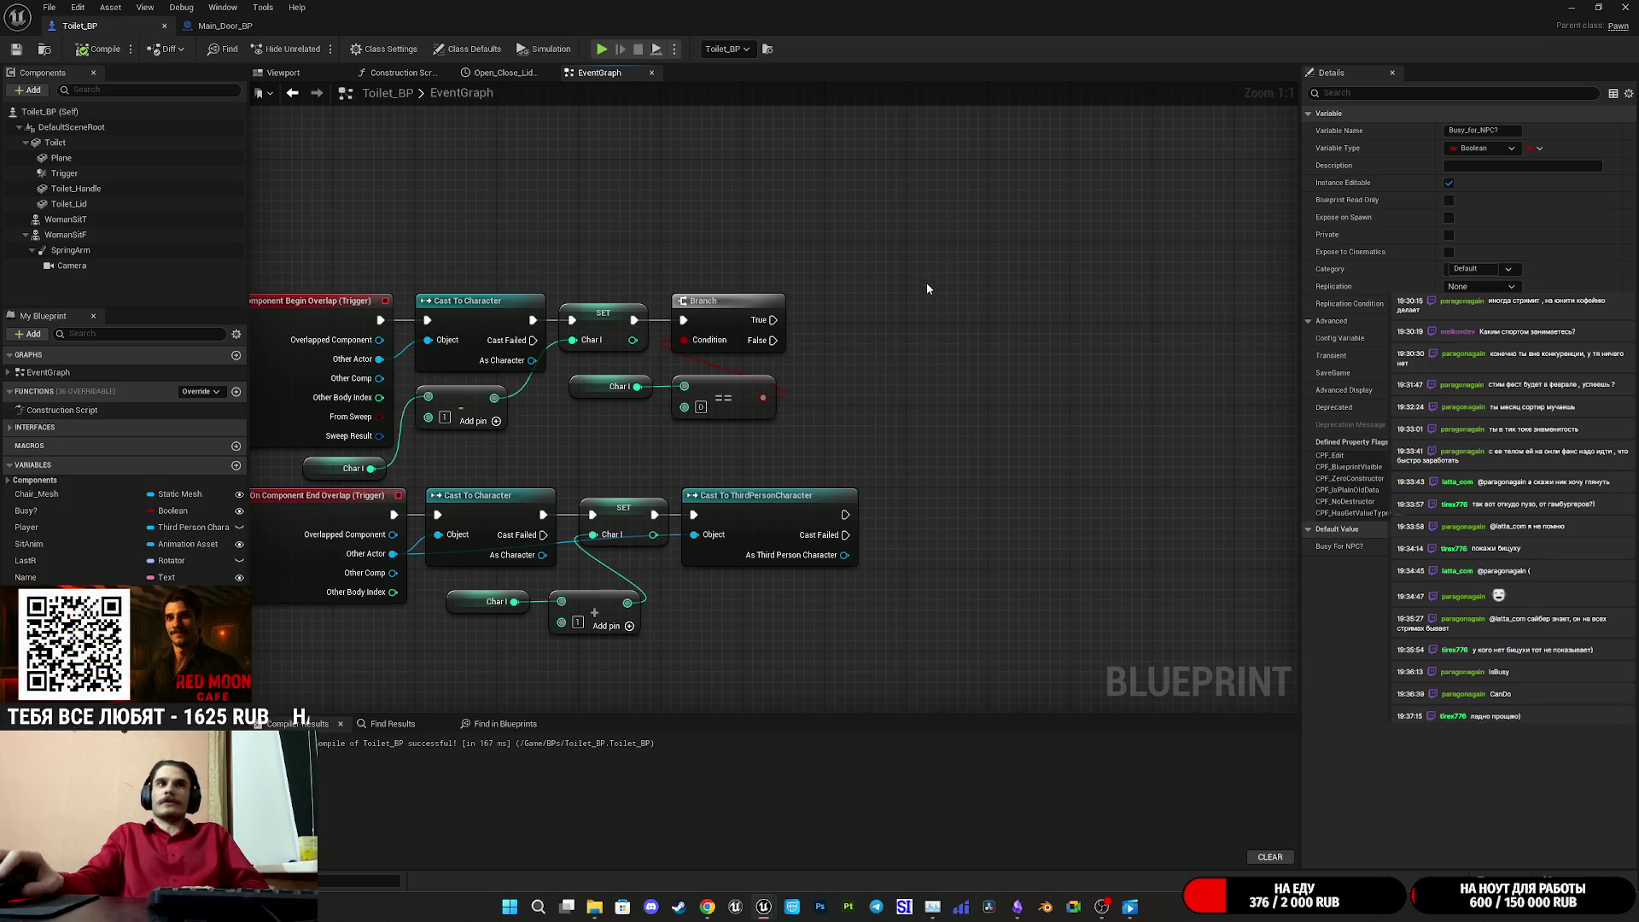
drag(889, 296, 874, 340)
drag(824, 401, 632, 456)
drag(728, 431, 831, 435)
click(801, 423)
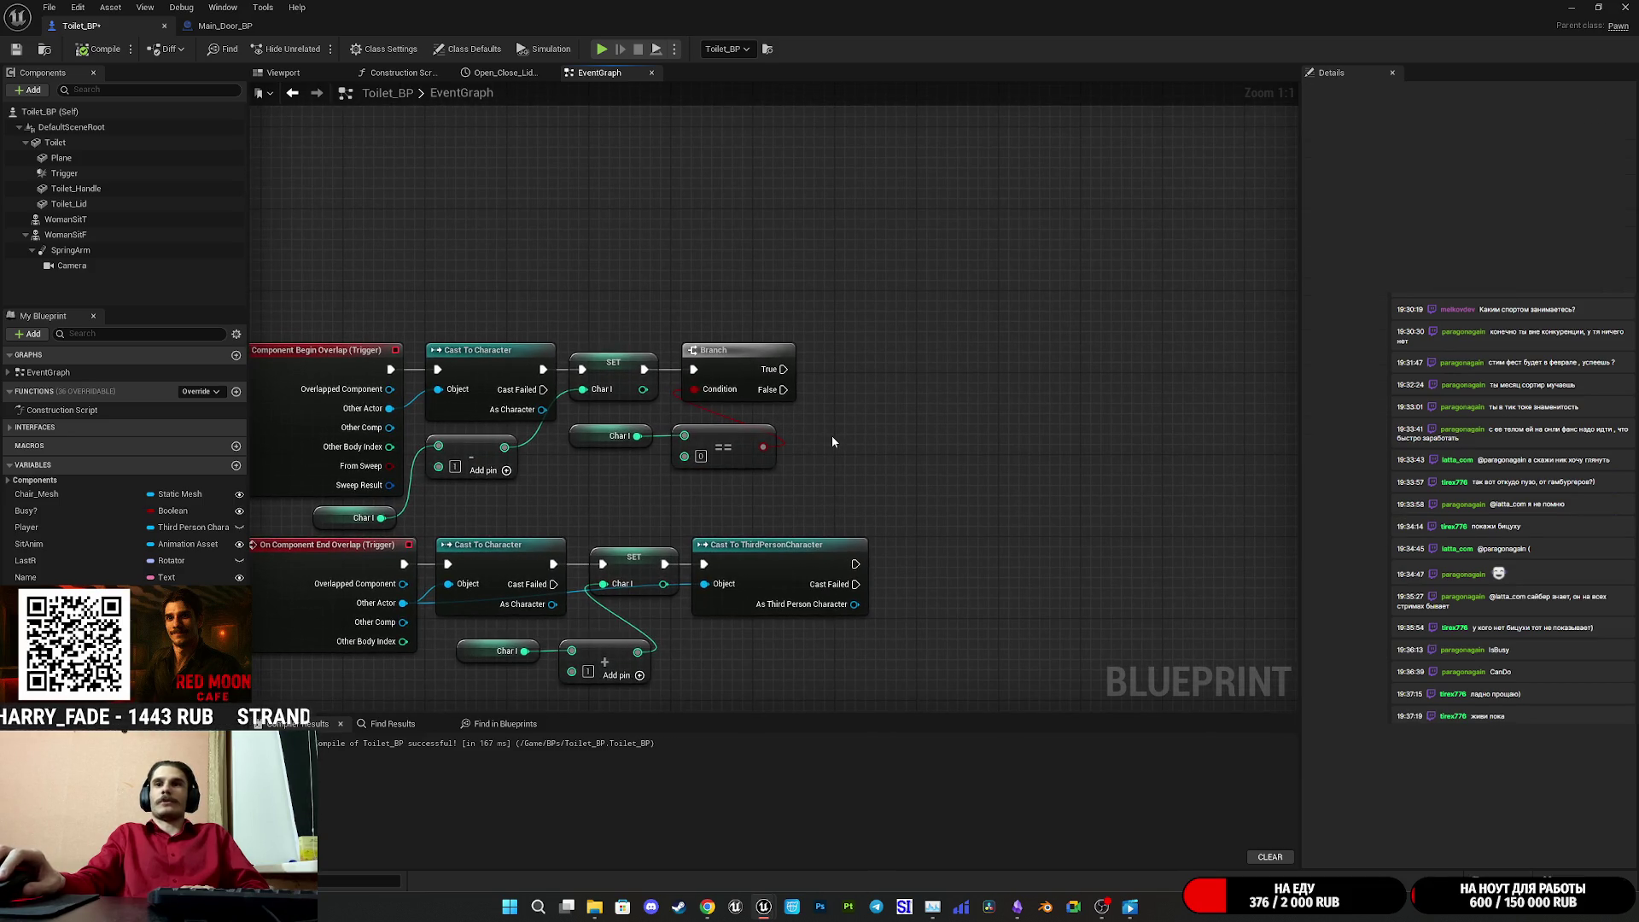
drag(752, 454, 755, 447)
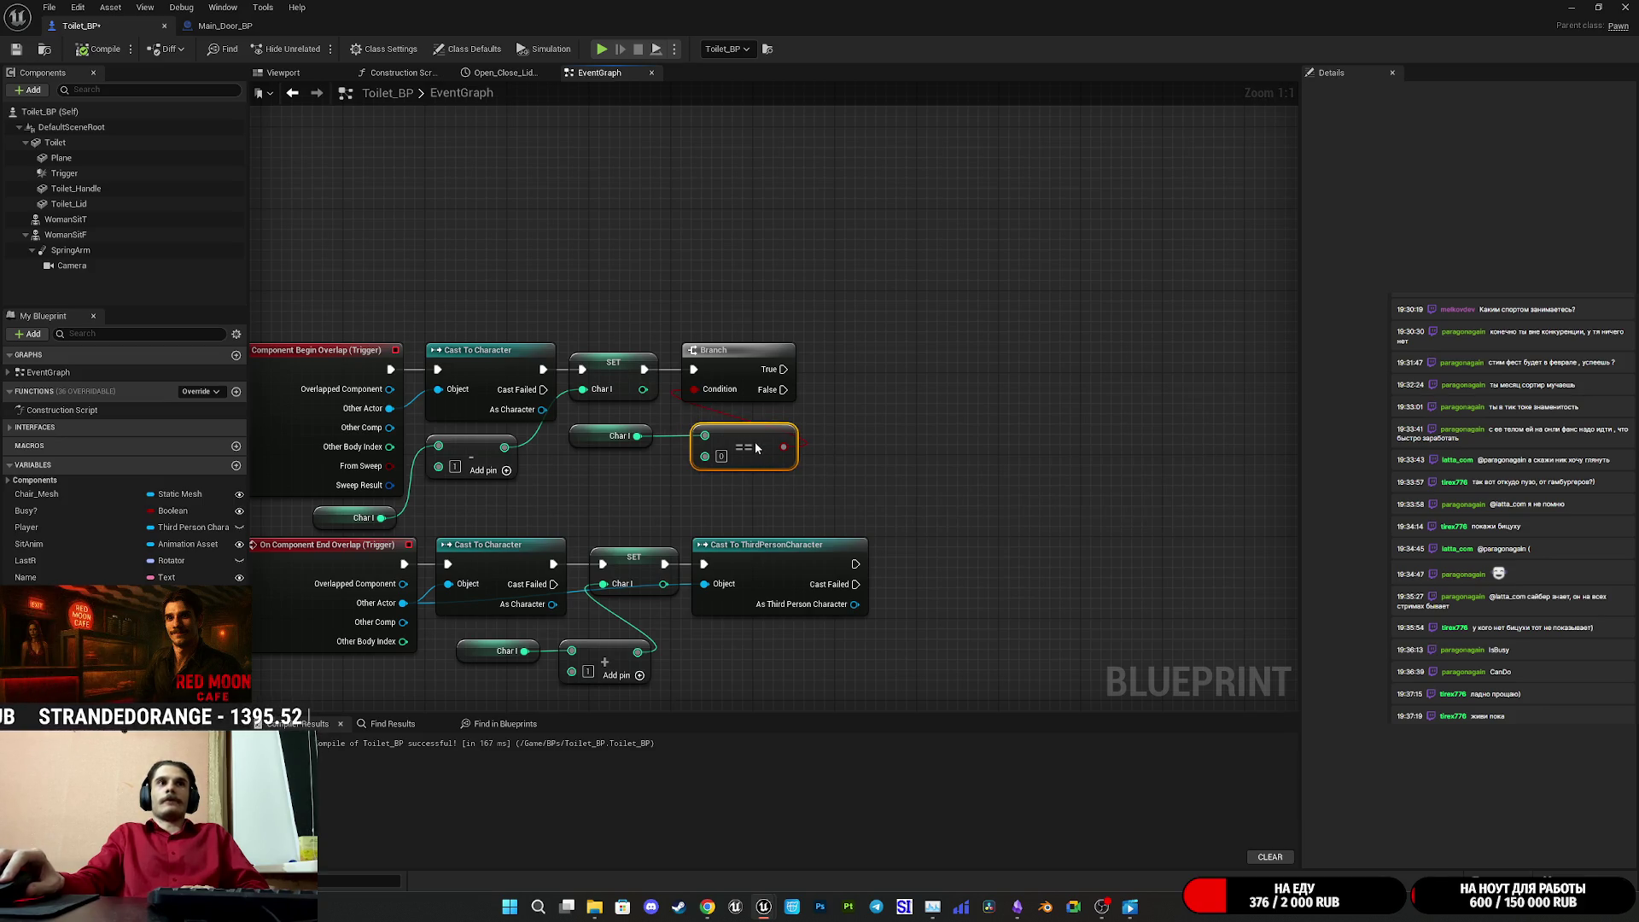
click(955, 432)
drag(955, 432, 957, 338)
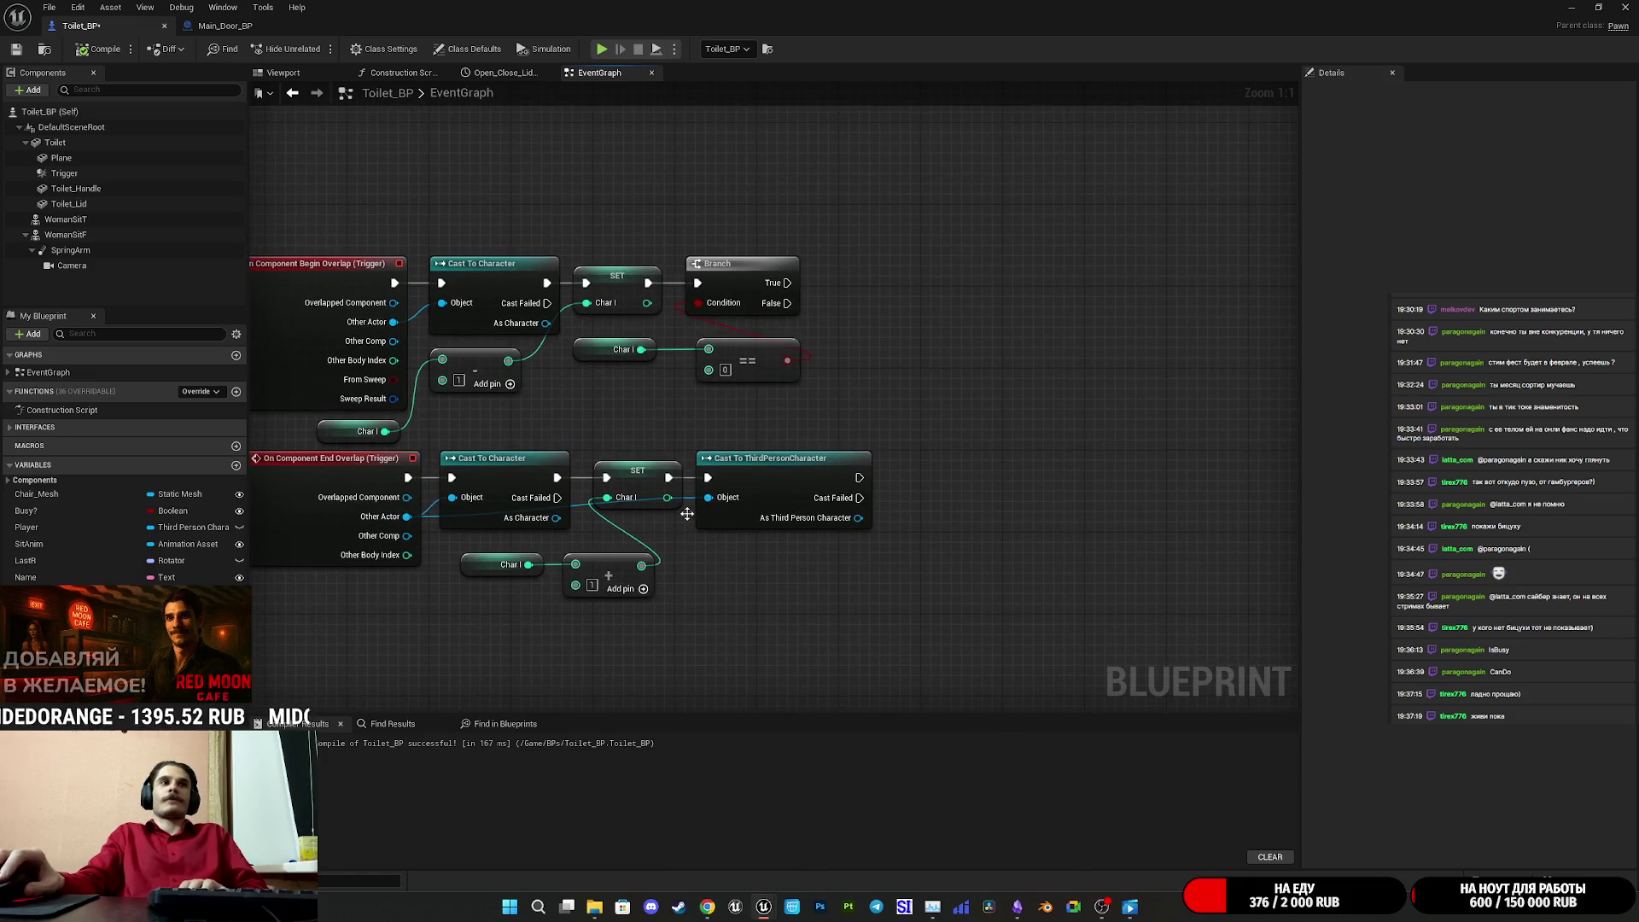
mouse_move(702, 585)
mouse_down()
mouse_move(590, 637)
mouse_move(676, 585)
mouse_move(675, 563)
mouse_up()
drag(507, 586, 517, 576)
click(683, 610)
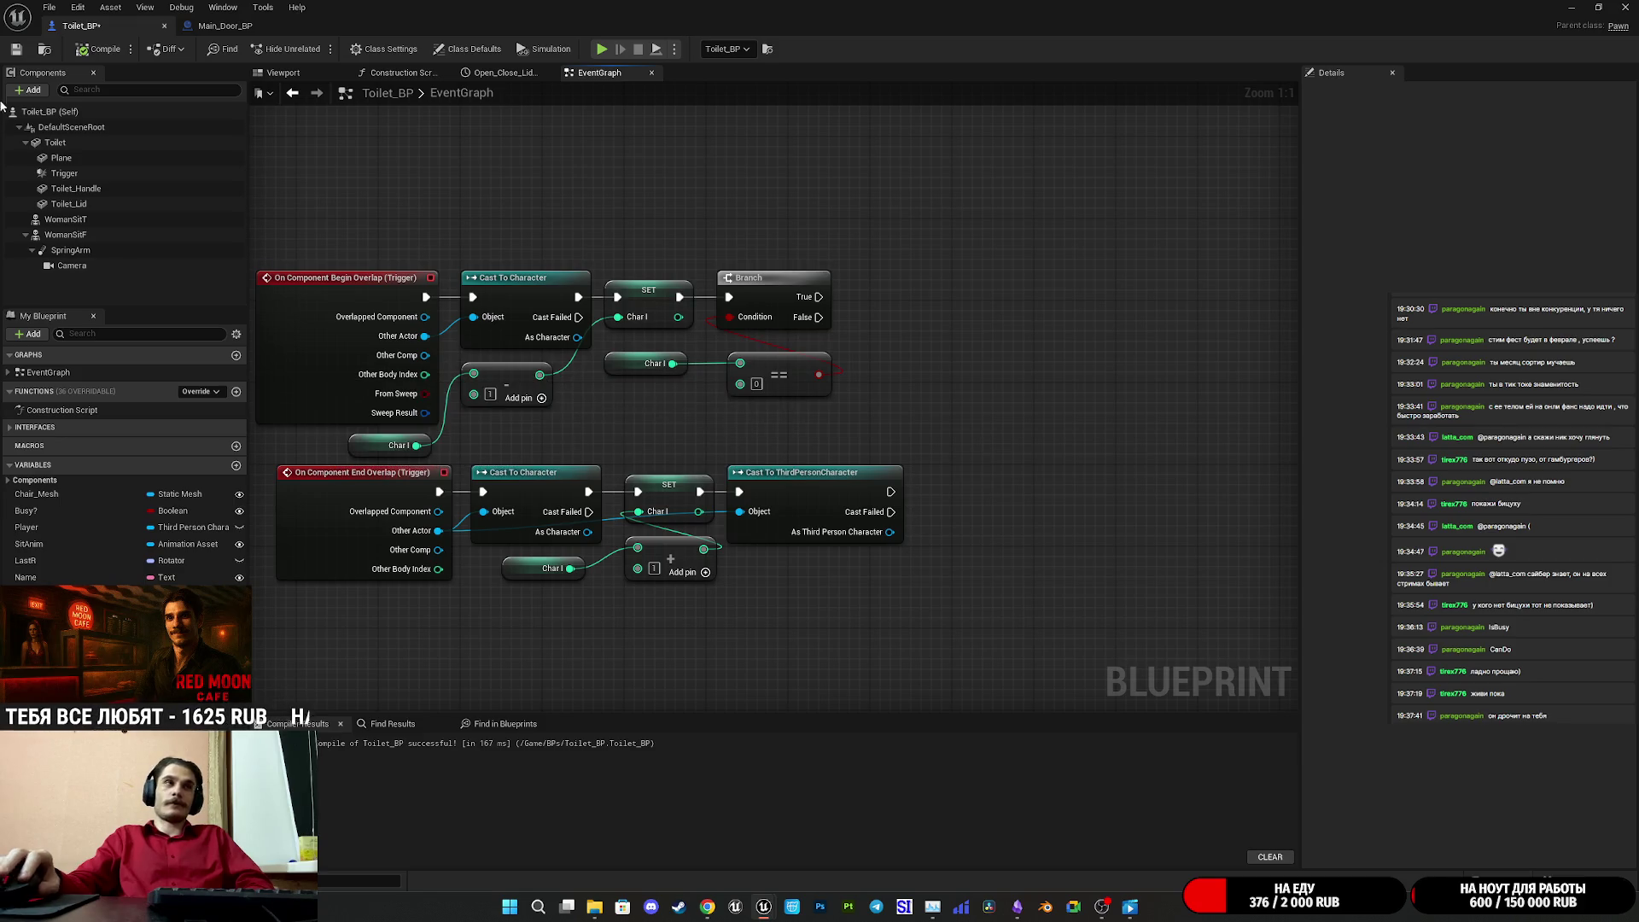
- Save Toilet_BP, then place a SET Busy_for_NPC? node to the right of the Branch
click(17, 49)
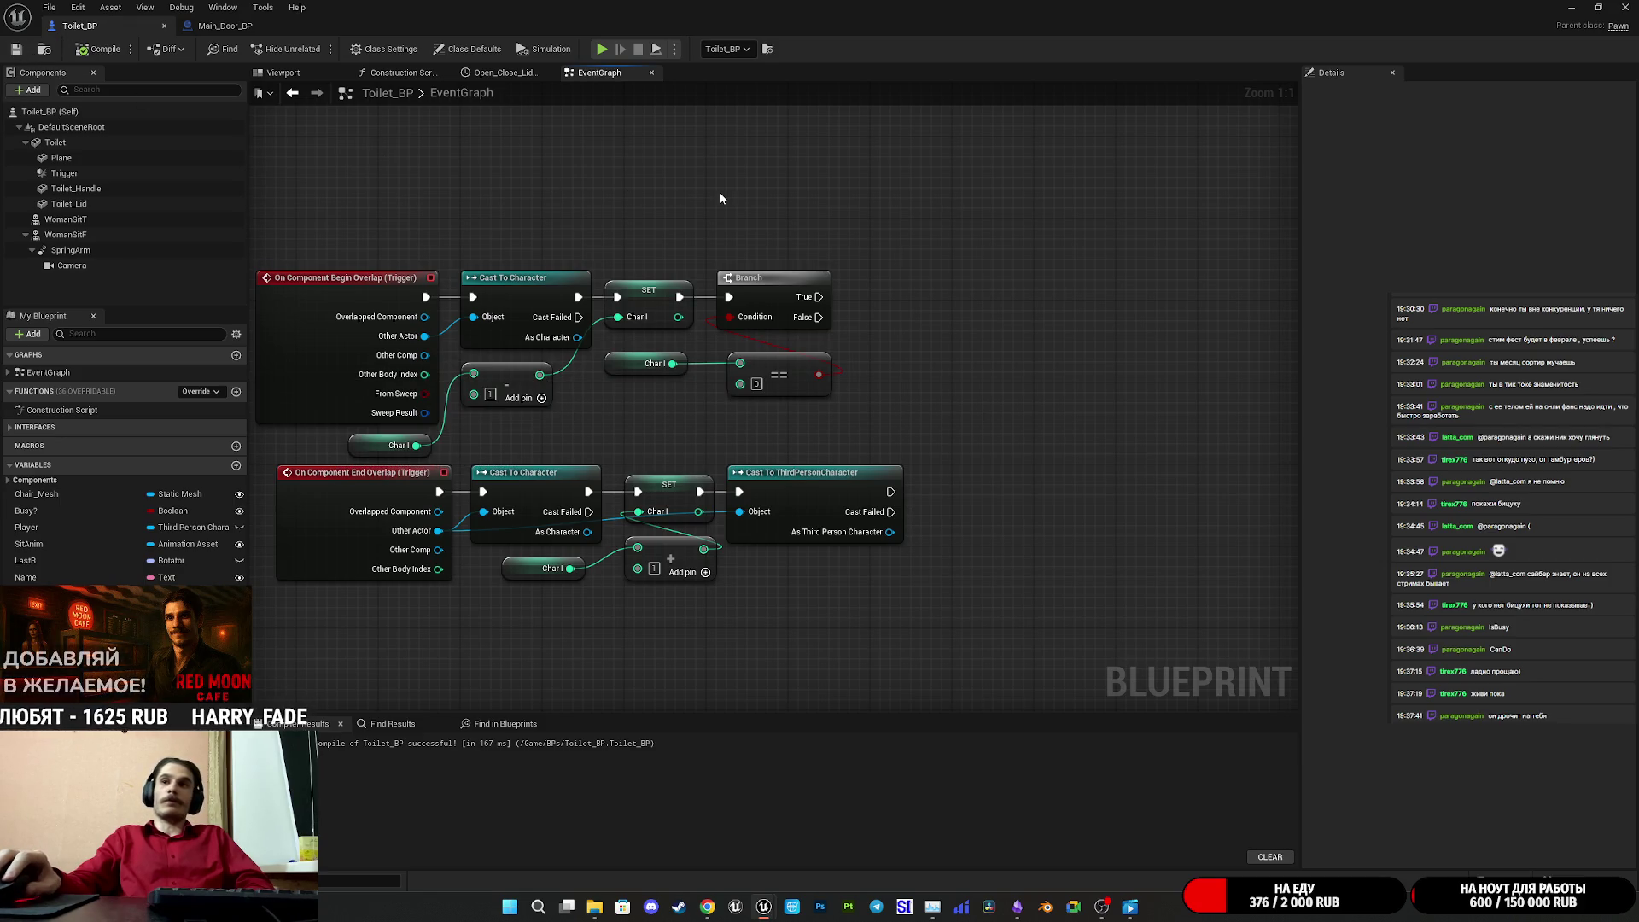
drag(1196, 297, 1006, 302)
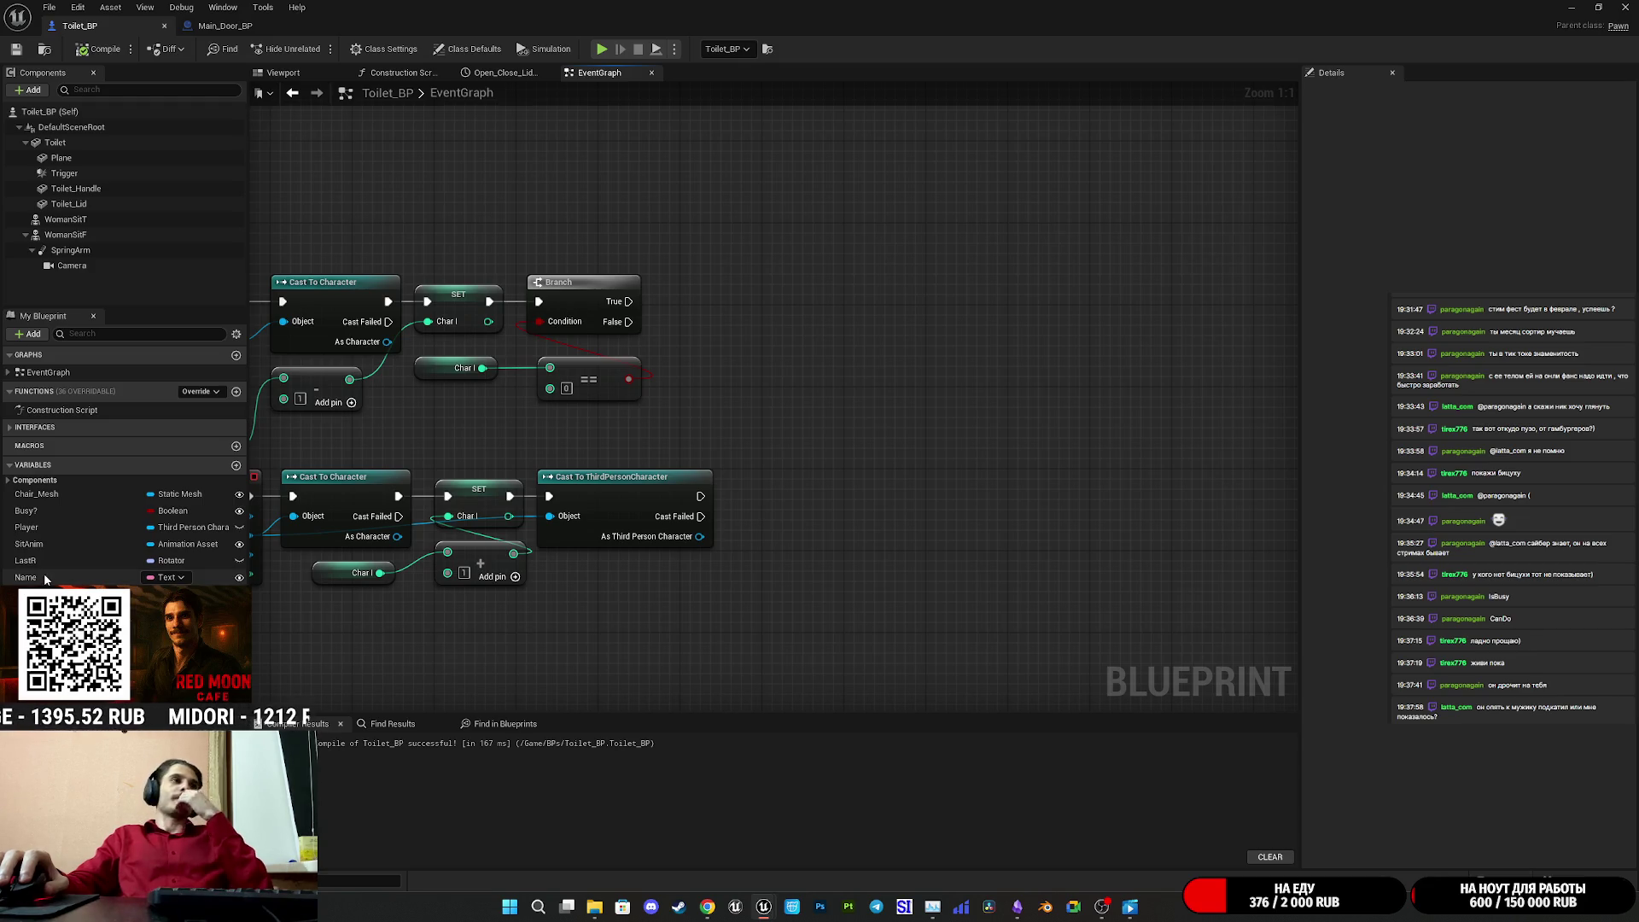
mouse_move(26, 510)
mouse_down()
mouse_move(762, 417)
mouse_move(855, 384)
mouse_up()
click(813, 448)
mouse_move(650, 431)
mouse_down()
mouse_move(1035, 427)
mouse_move(941, 441)
mouse_up()
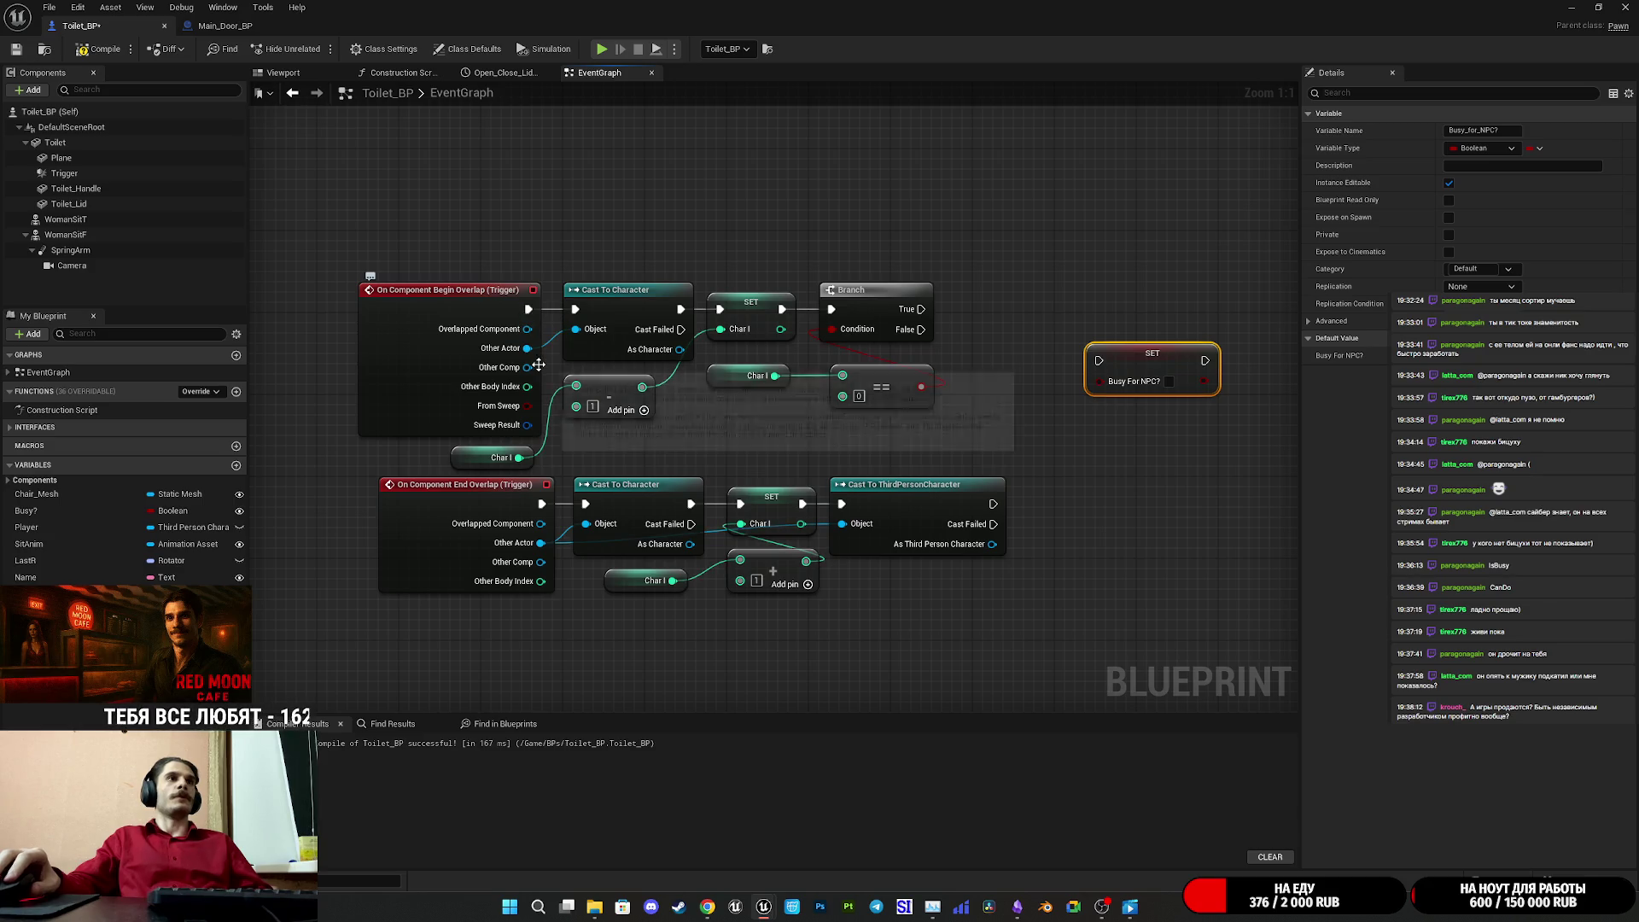
click(533, 311)
key(Delete)
key(ctrl+z)
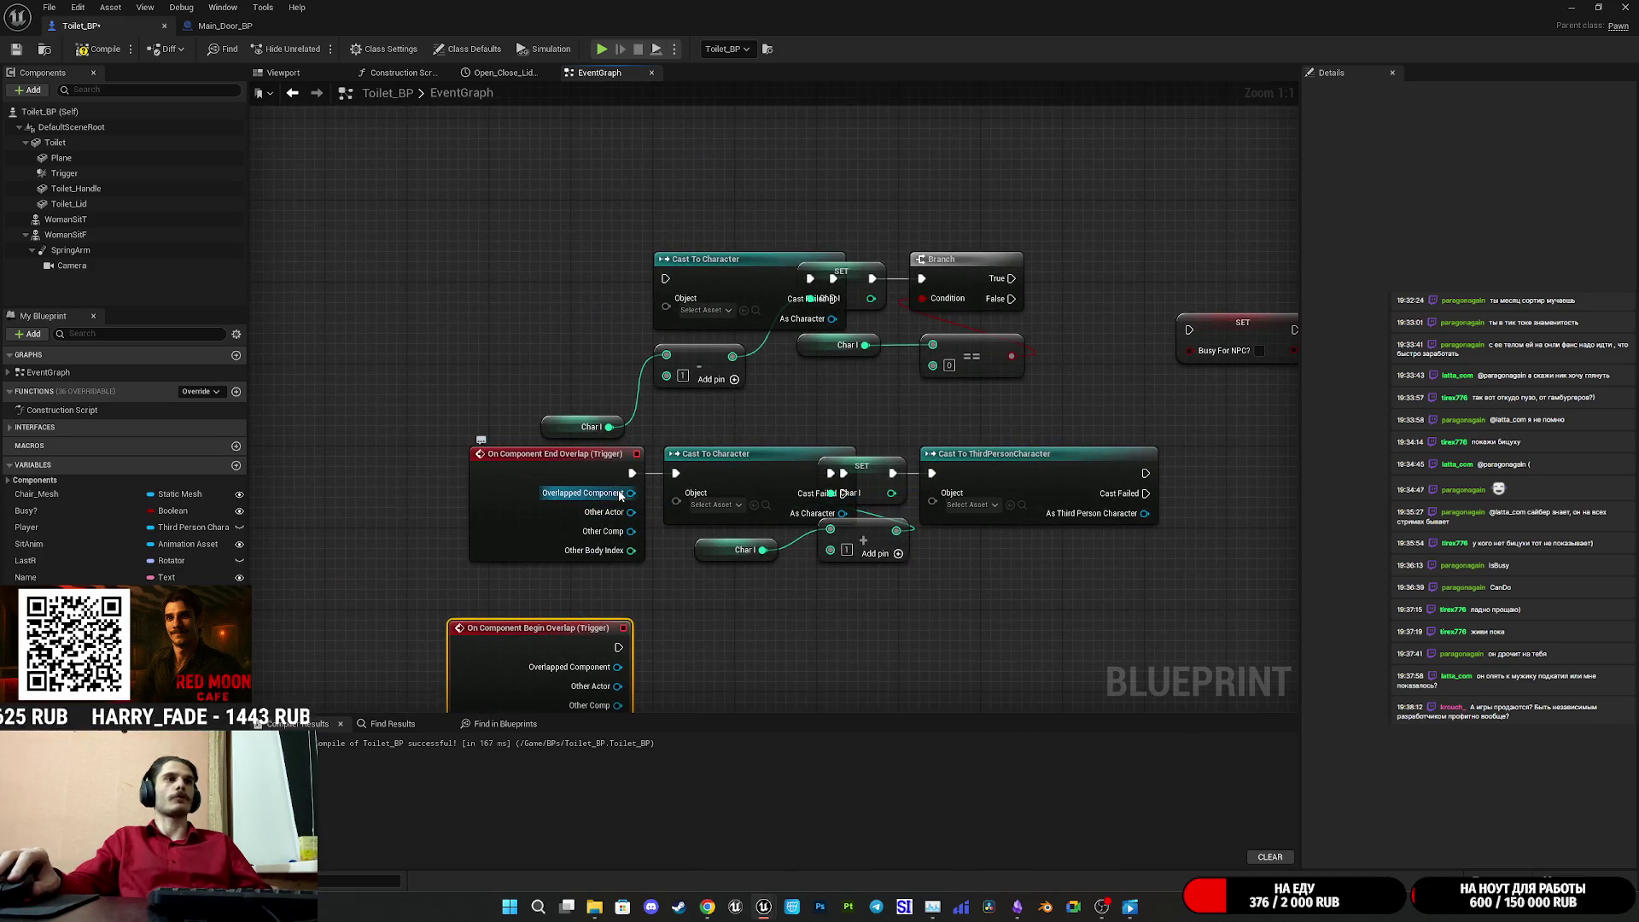
drag(621, 650, 675, 473)
drag(671, 530, 686, 443)
drag(530, 418, 499, 214)
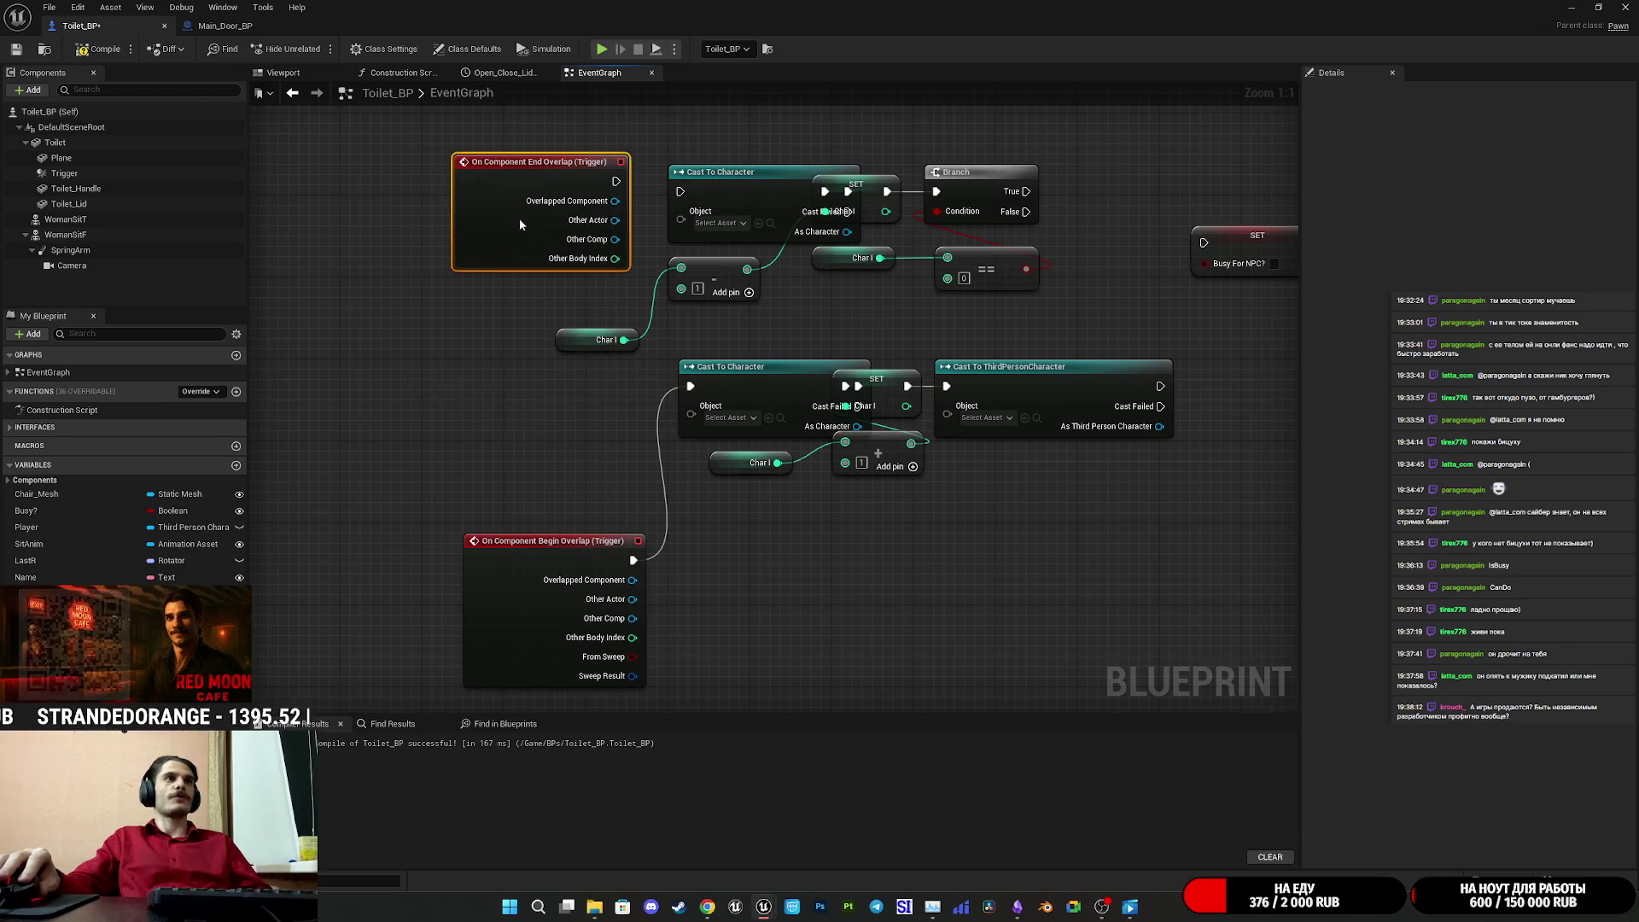
drag(635, 599, 691, 407)
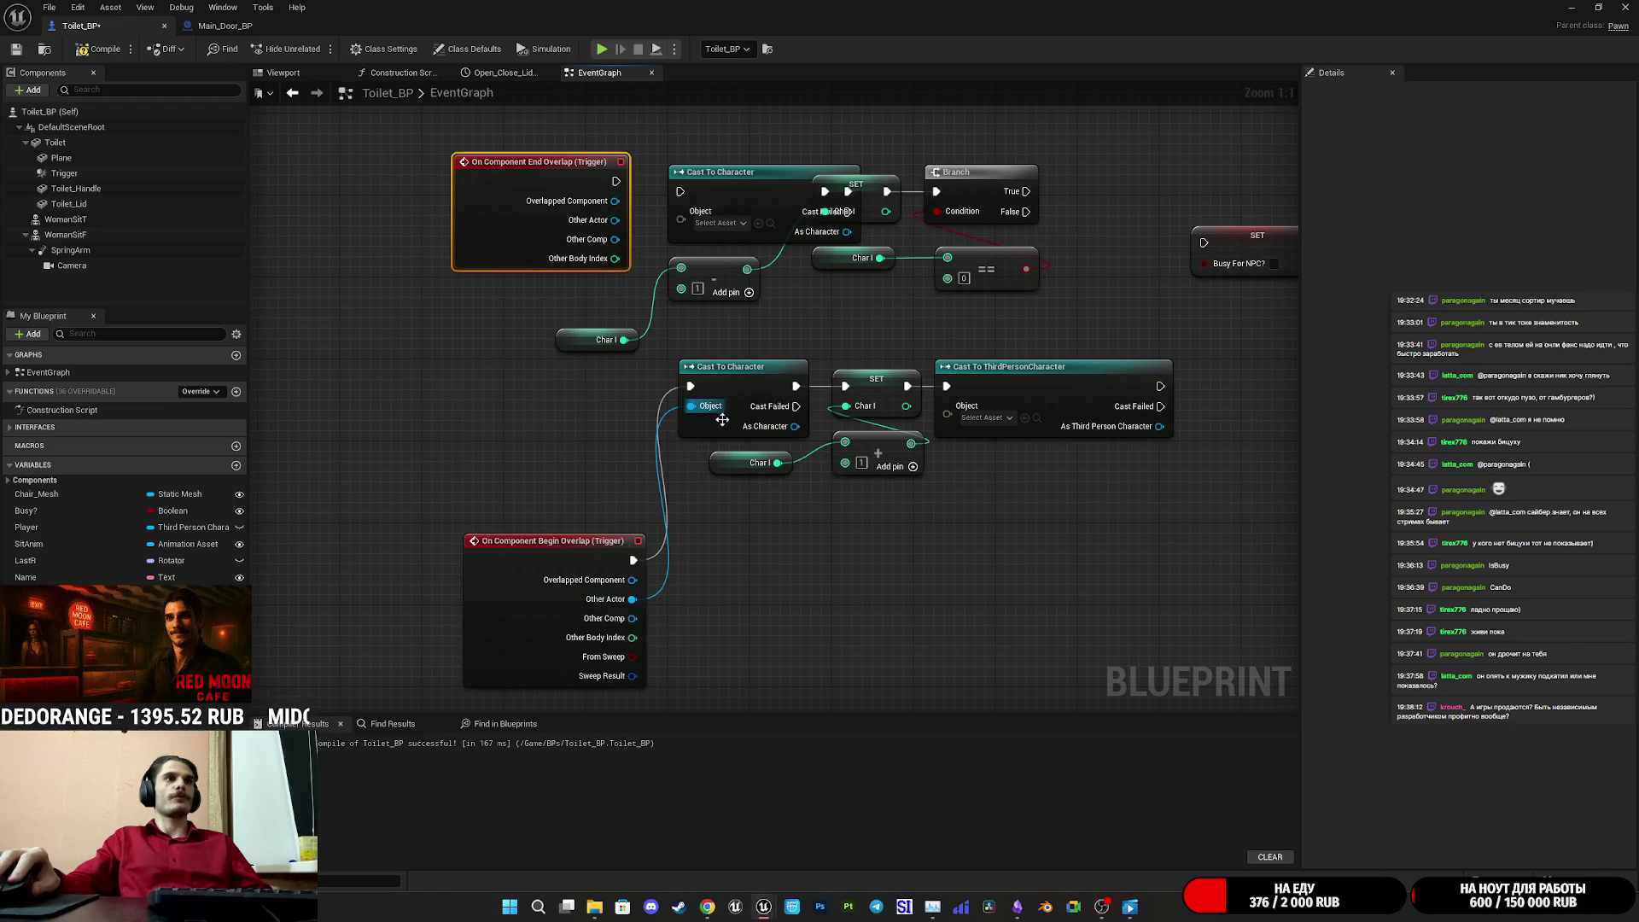
mouse_move(634, 599)
mouse_down()
mouse_move(901, 461)
mouse_move(947, 406)
mouse_up()
drag(540, 634, 560, 460)
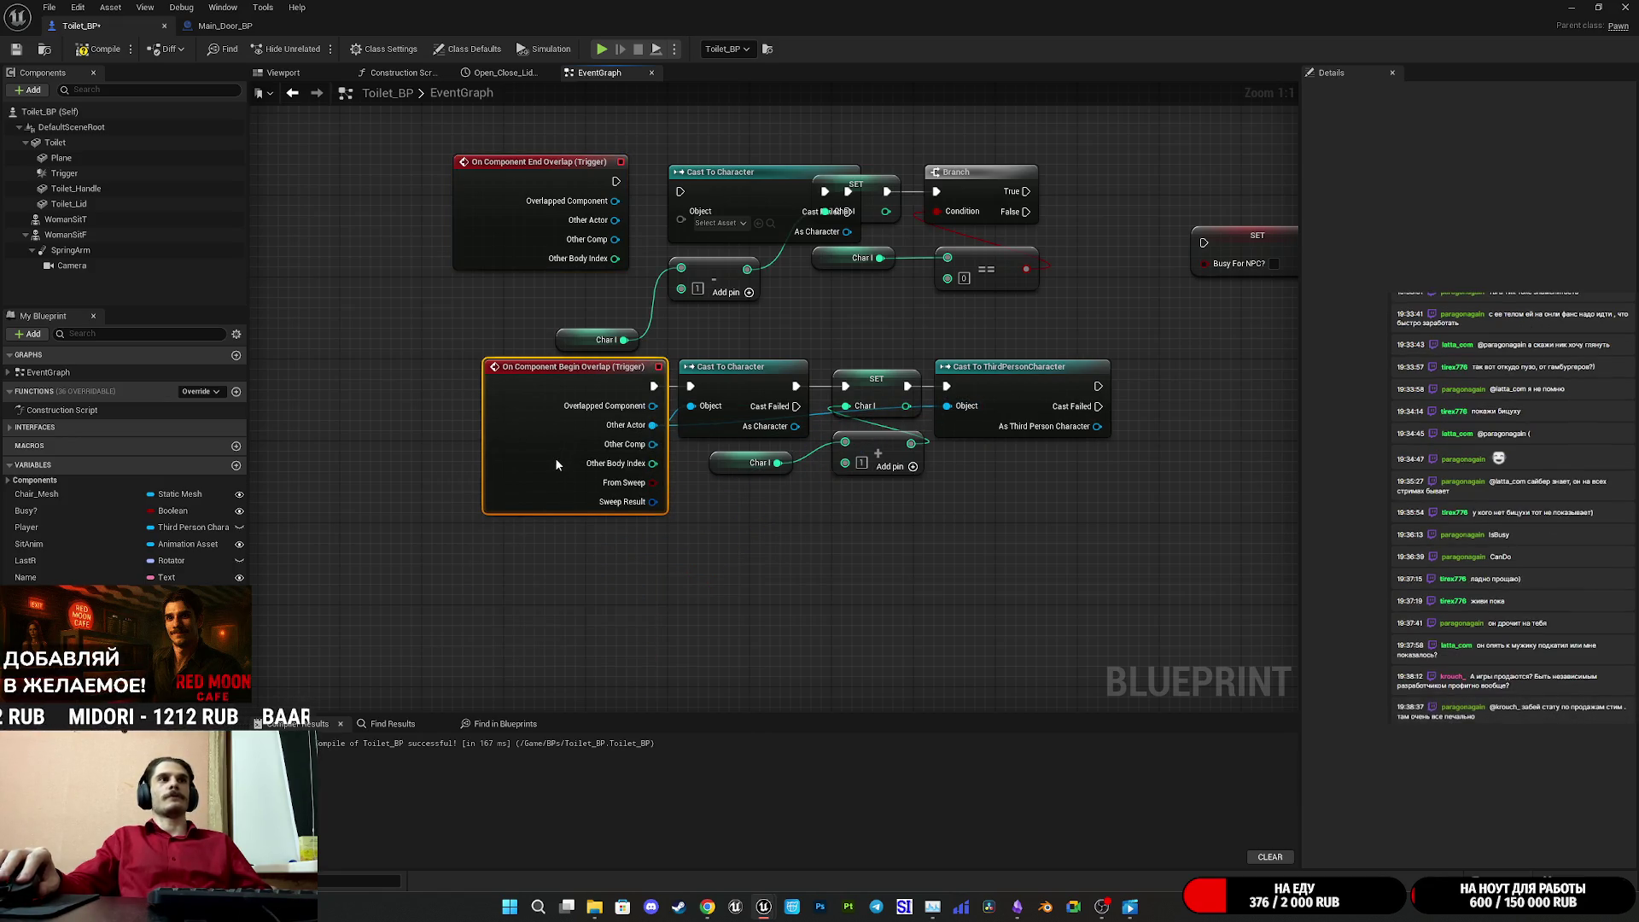
drag(772, 350, 840, 470)
drag(568, 349, 587, 357)
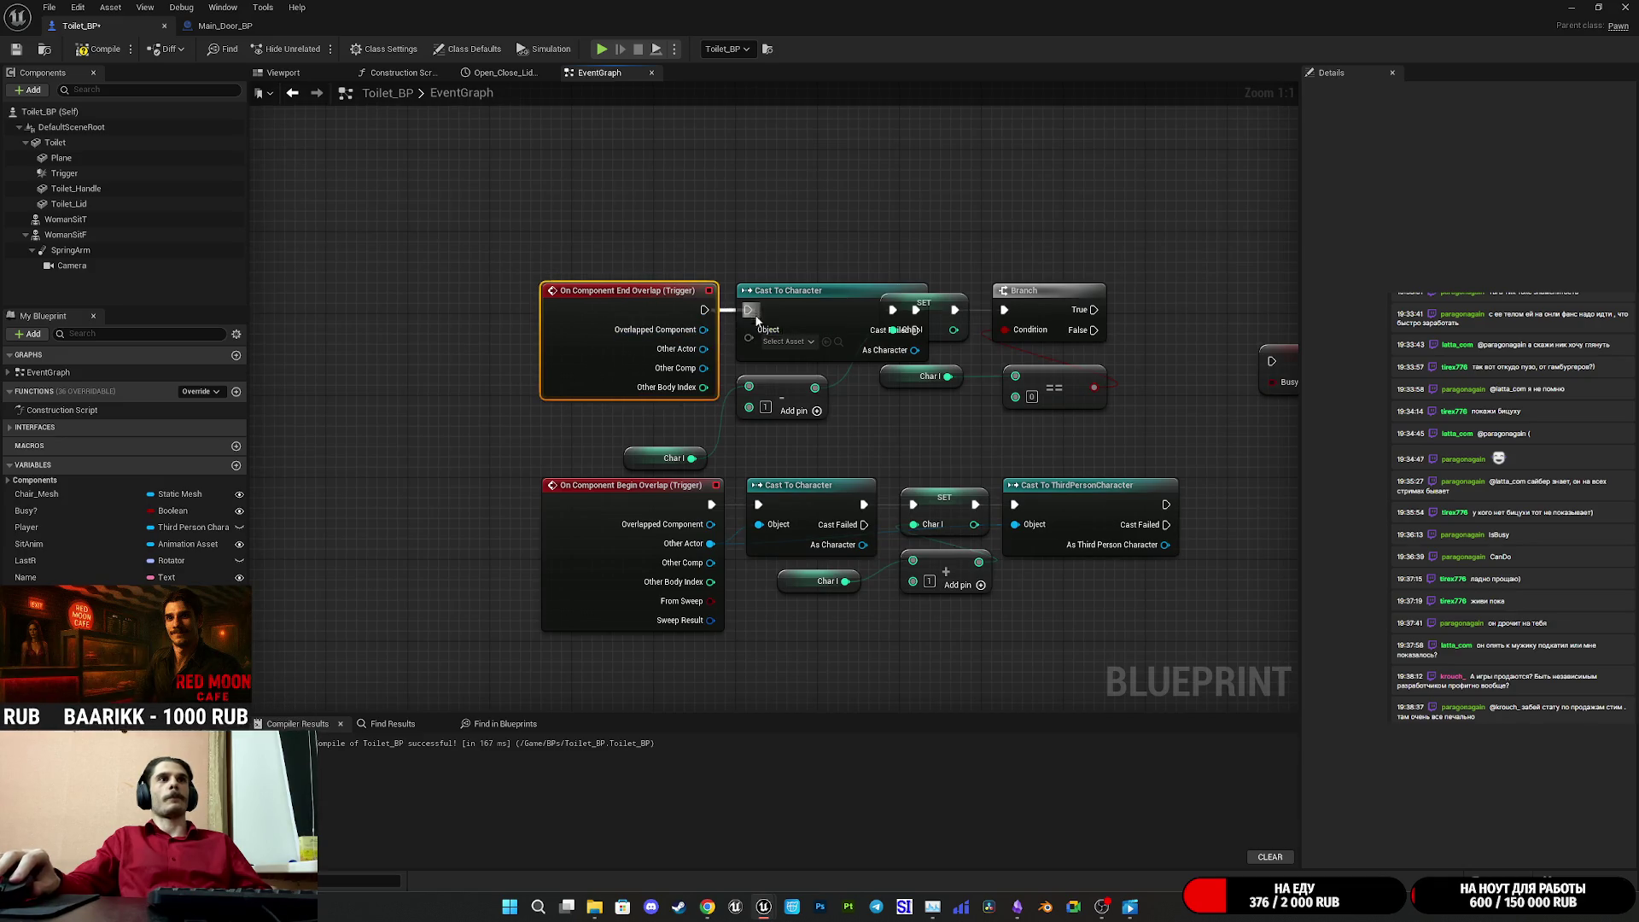
drag(702, 350, 748, 336)
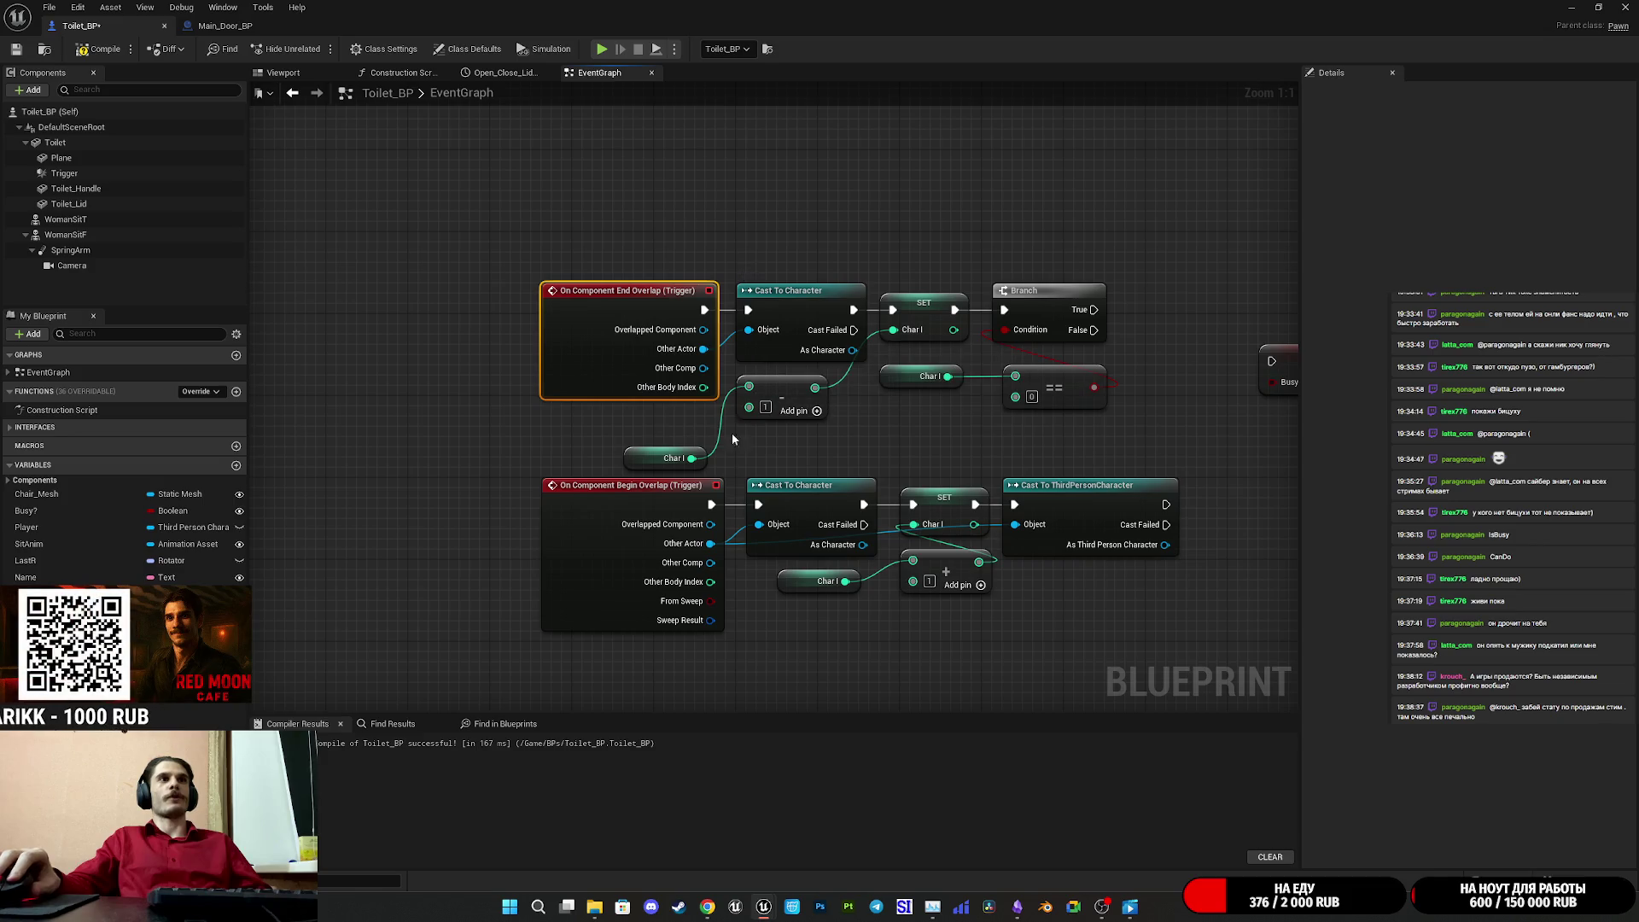
drag(656, 464, 666, 422)
click(858, 458)
drag(857, 458, 787, 463)
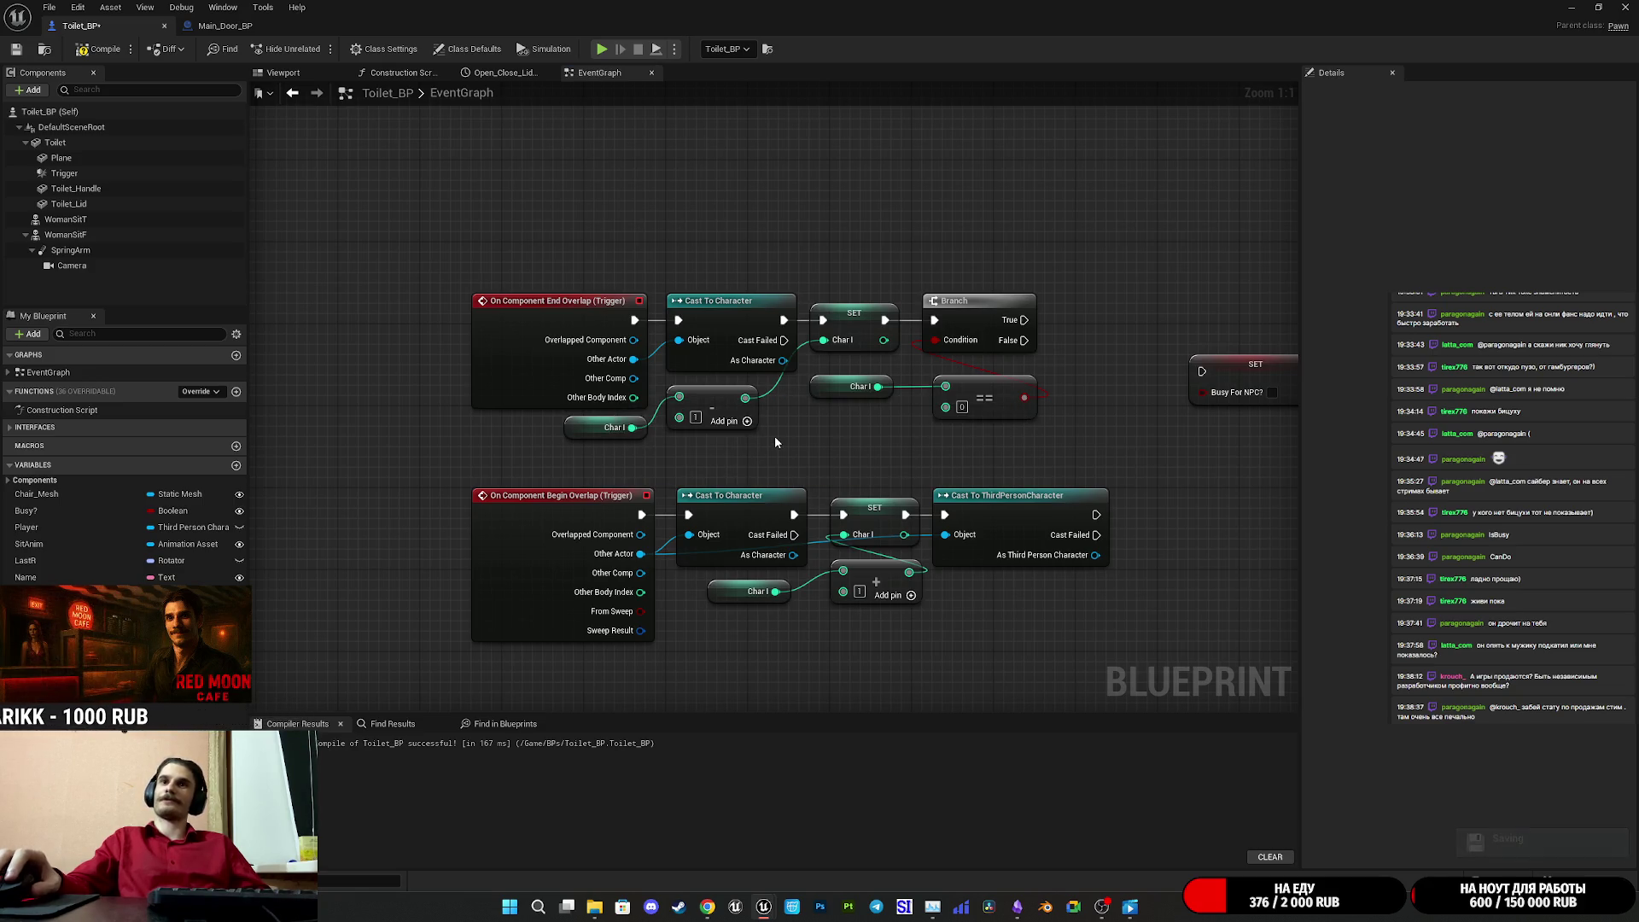
drag(976, 437, 934, 435)
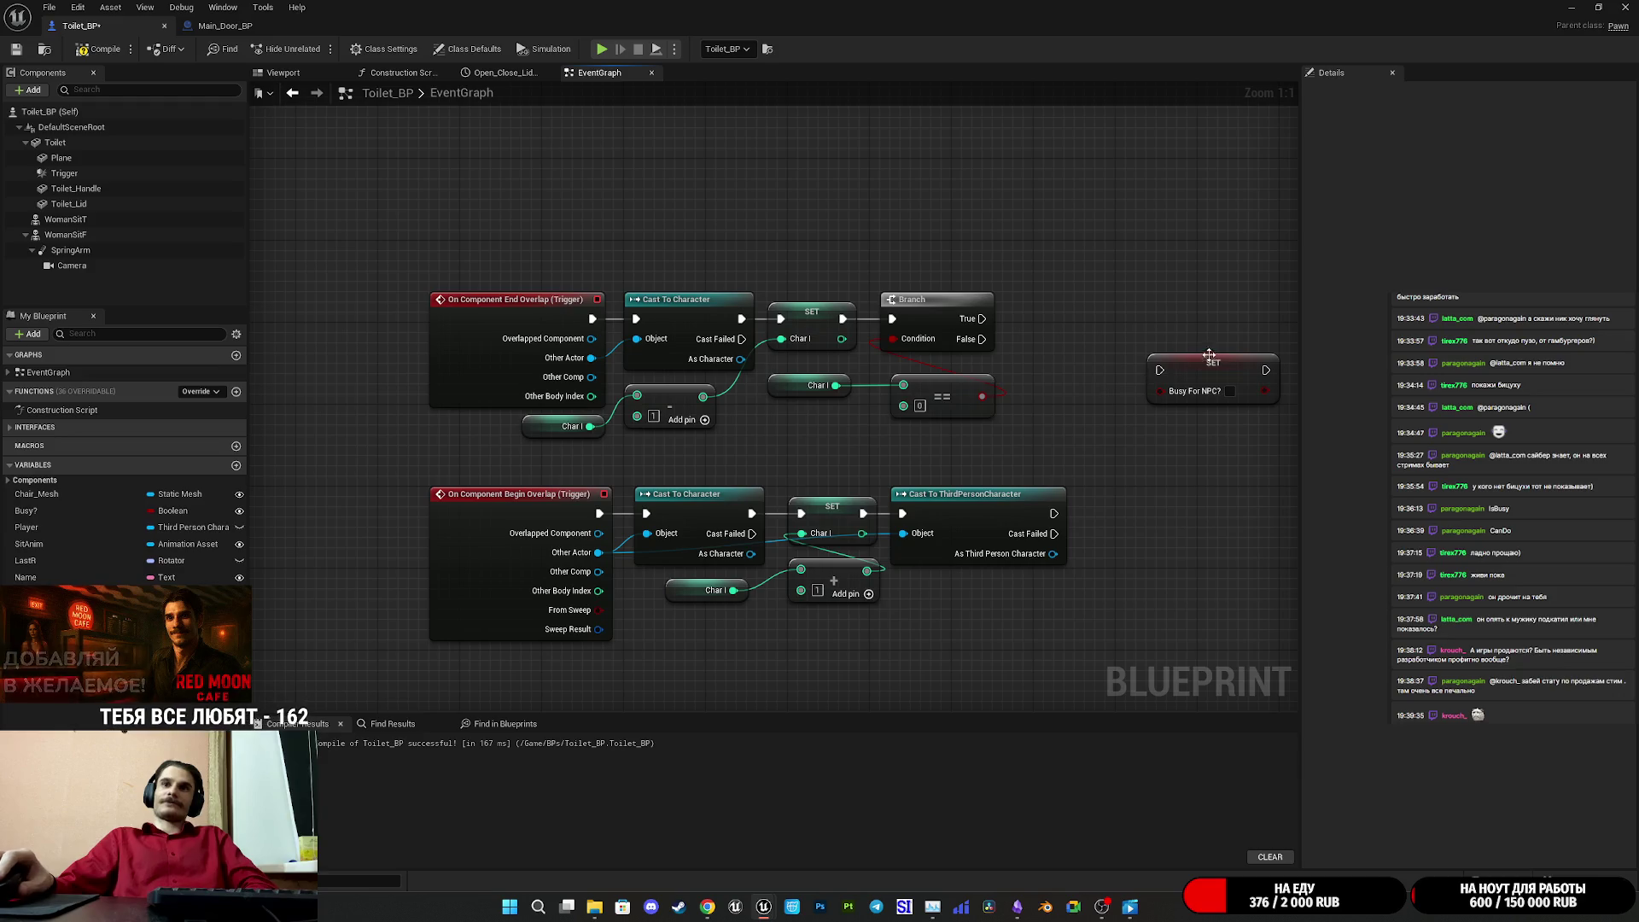
drag(1097, 378, 956, 404)
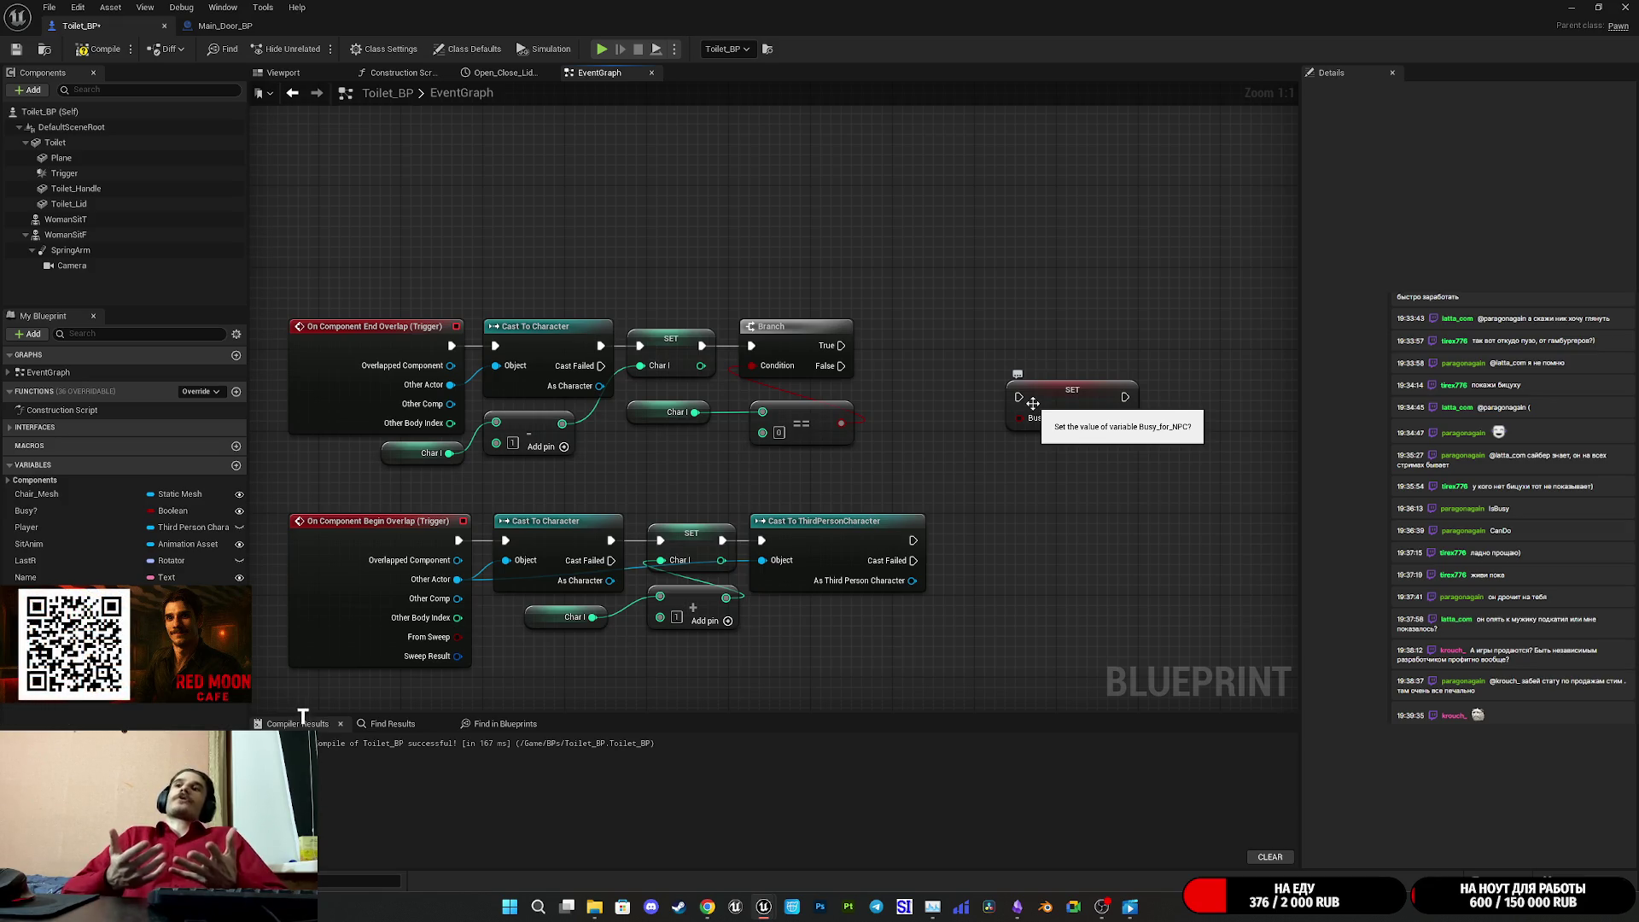
click(710, 908)
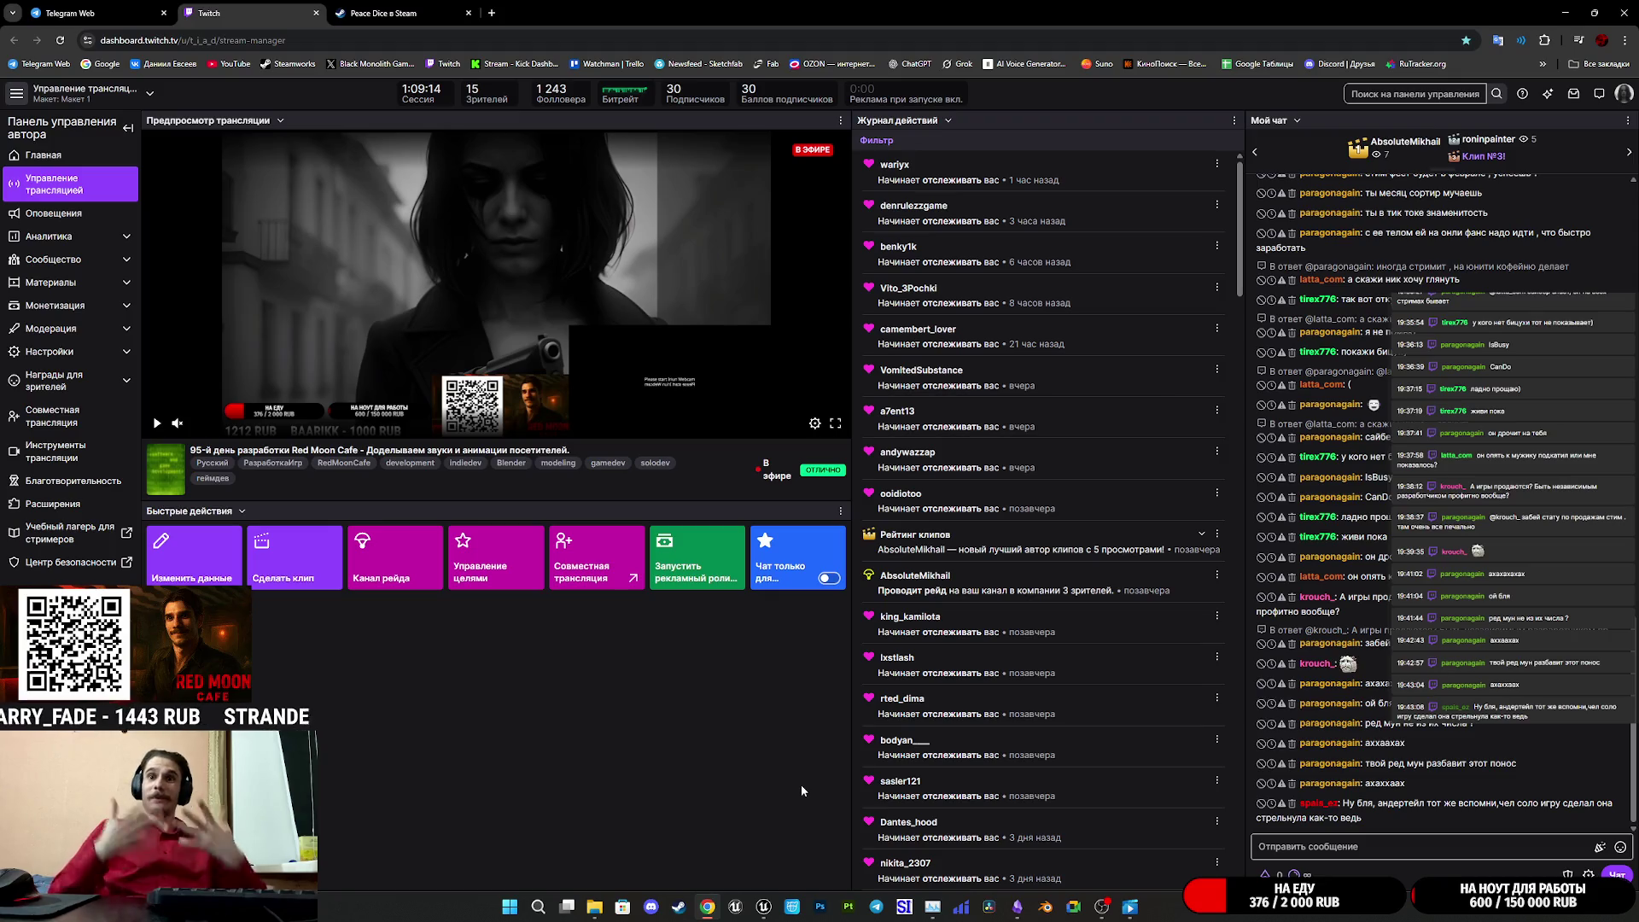
- Switch to Steam on the Red Moon Cafe page and open the store sections menu
click(683, 914)
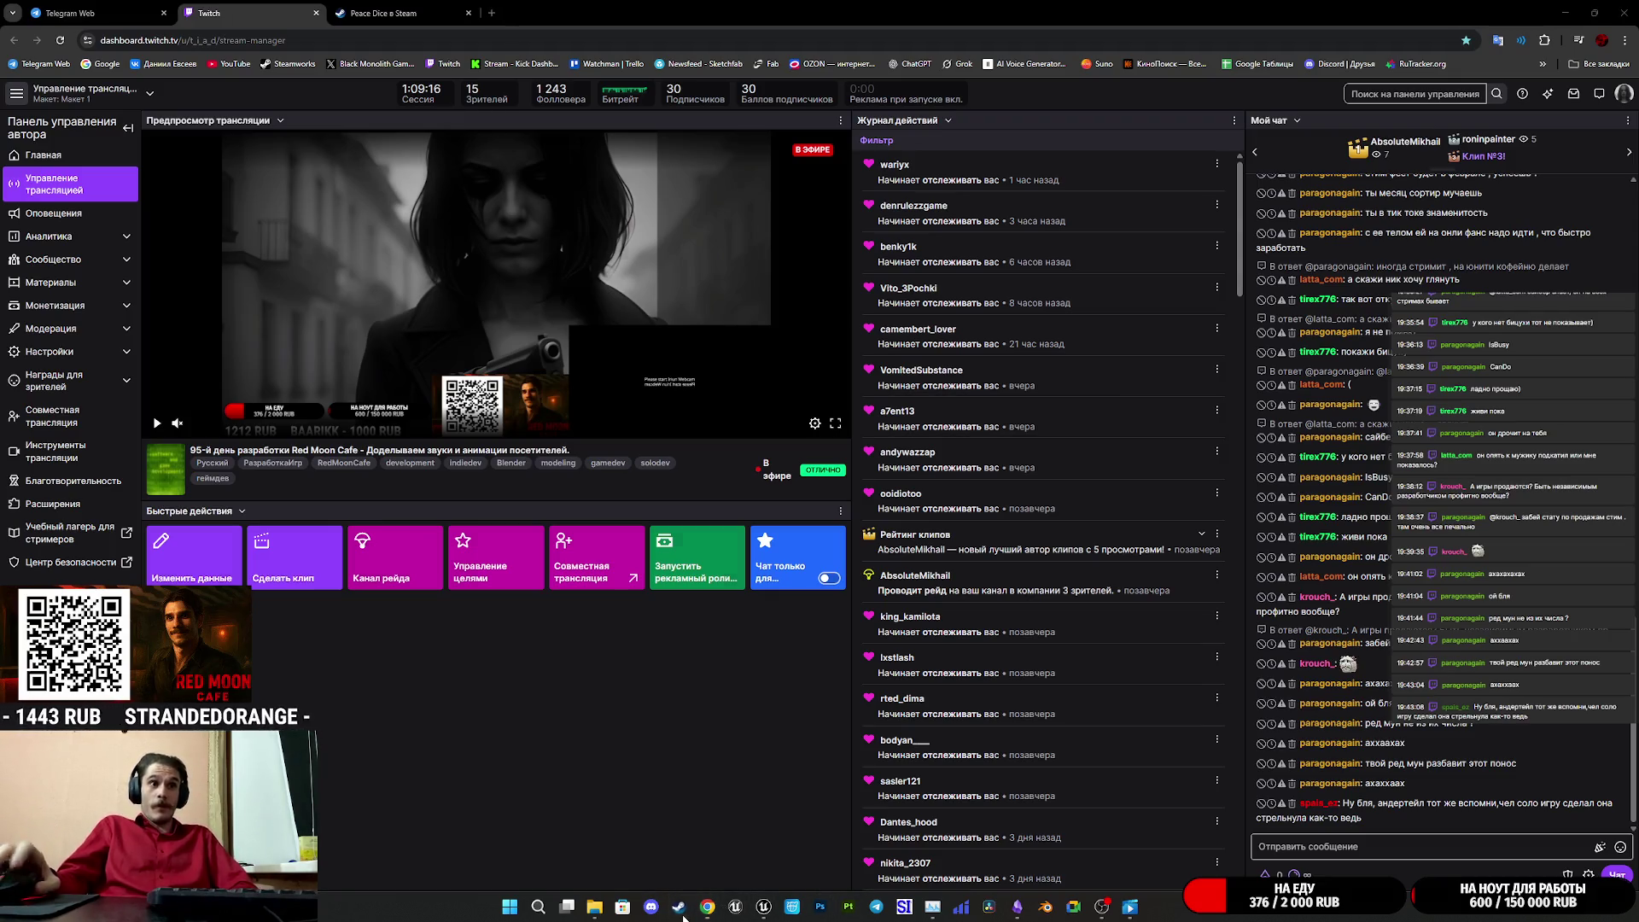
click(75, 31)
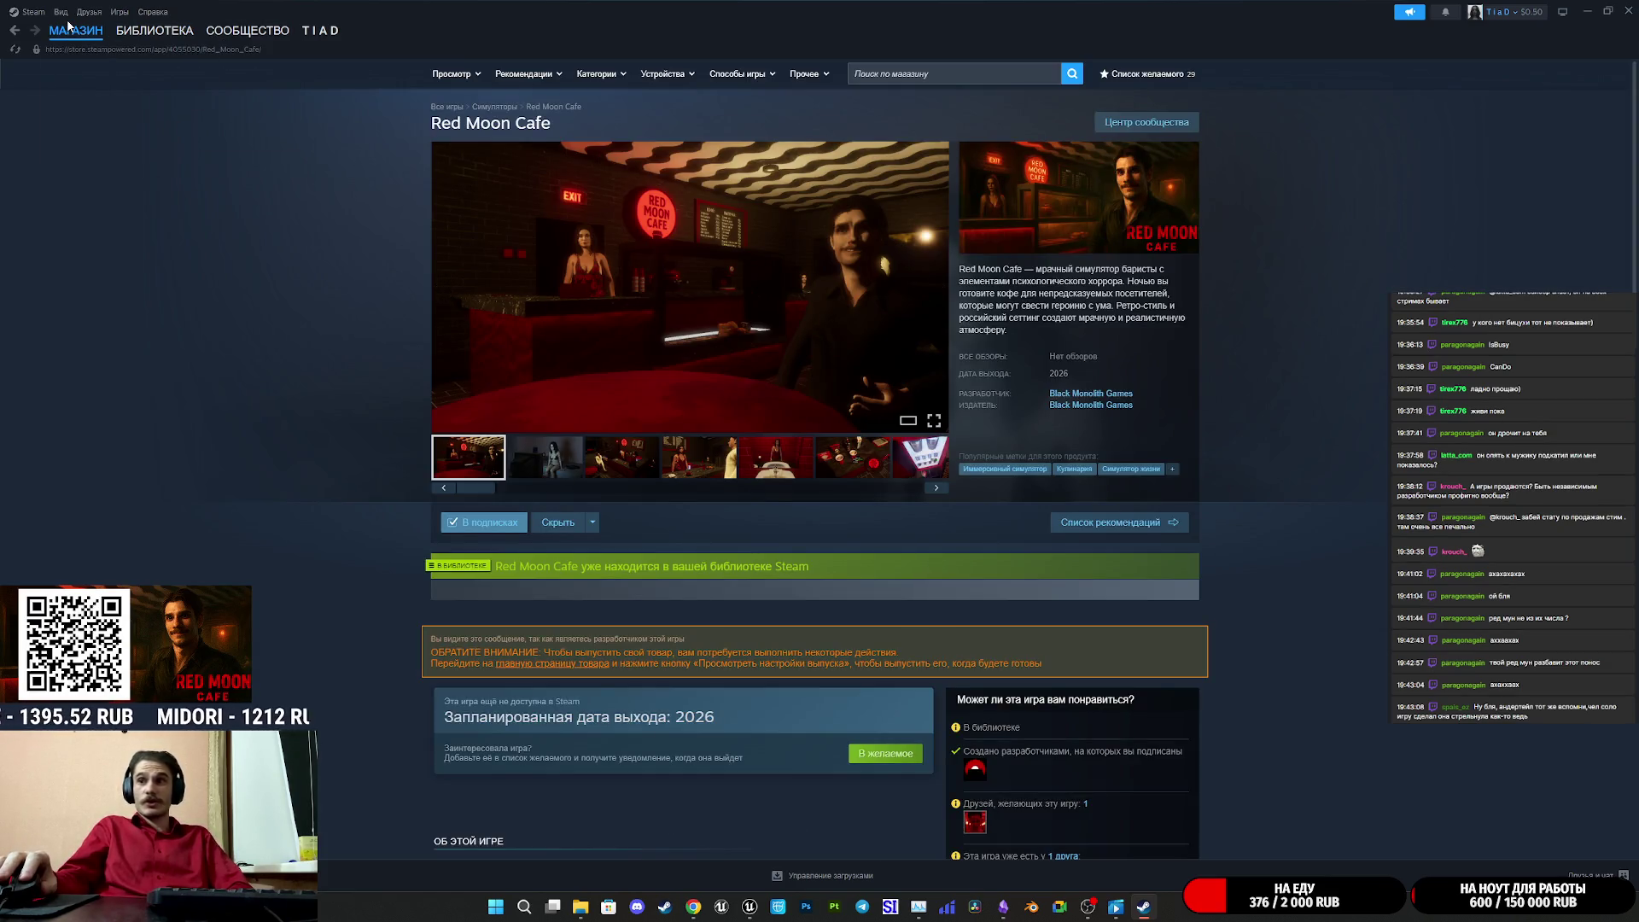
- Go to the Steam store front page and scroll through the popular new releases
mouse_move(68, 26)
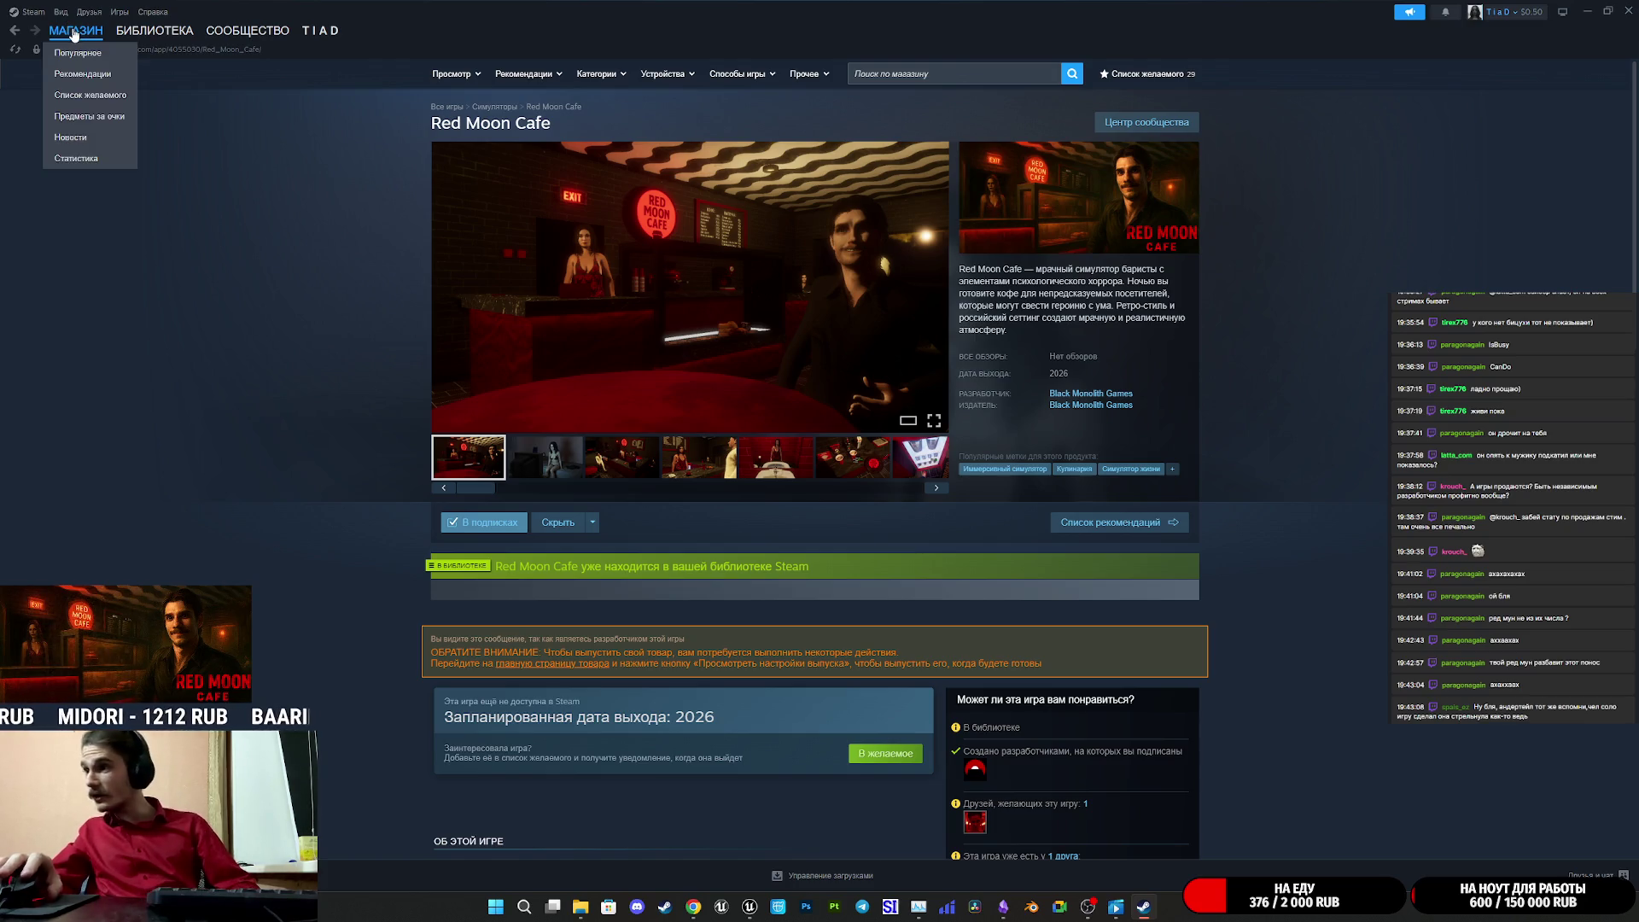
click(78, 53)
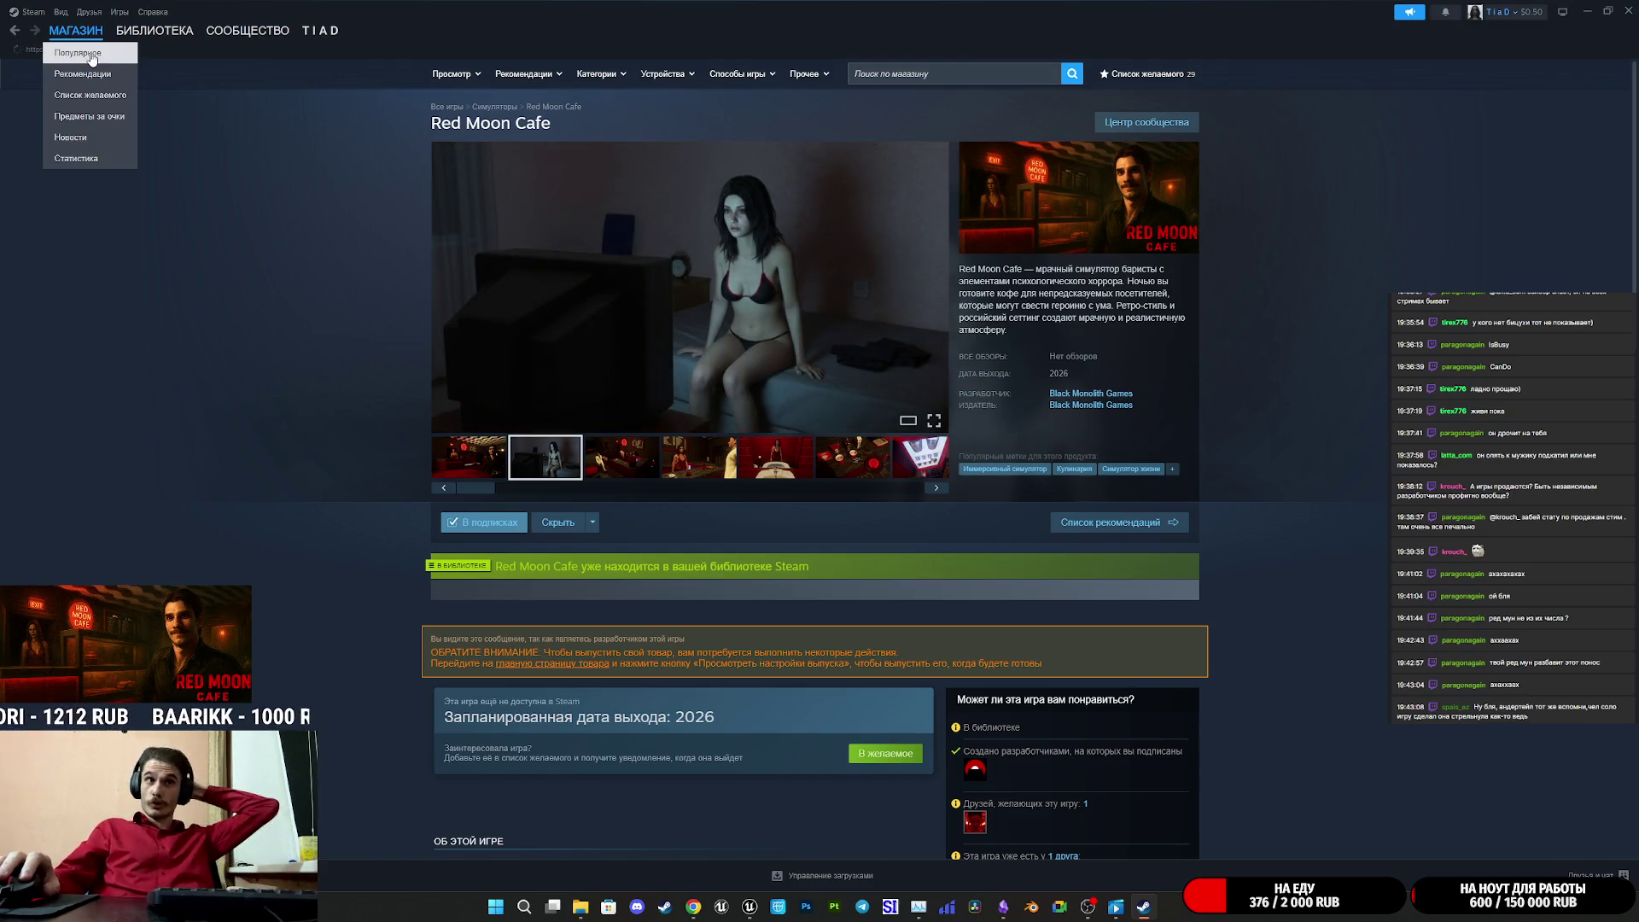
scroll(801, 510, down, 20)
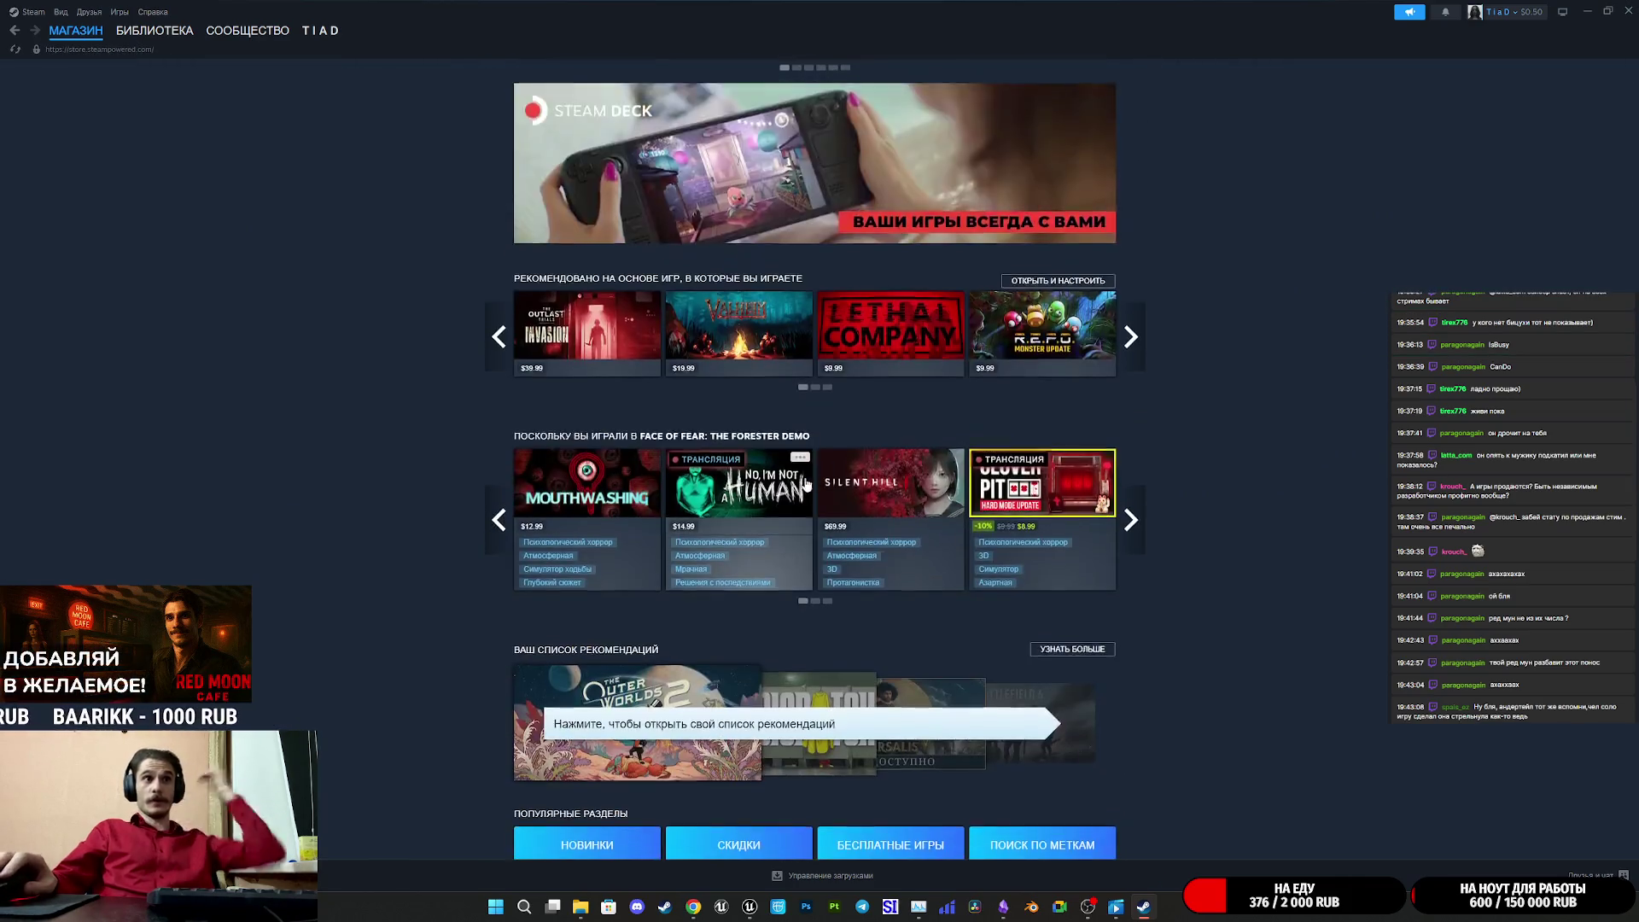
scroll(801, 509, up, 5)
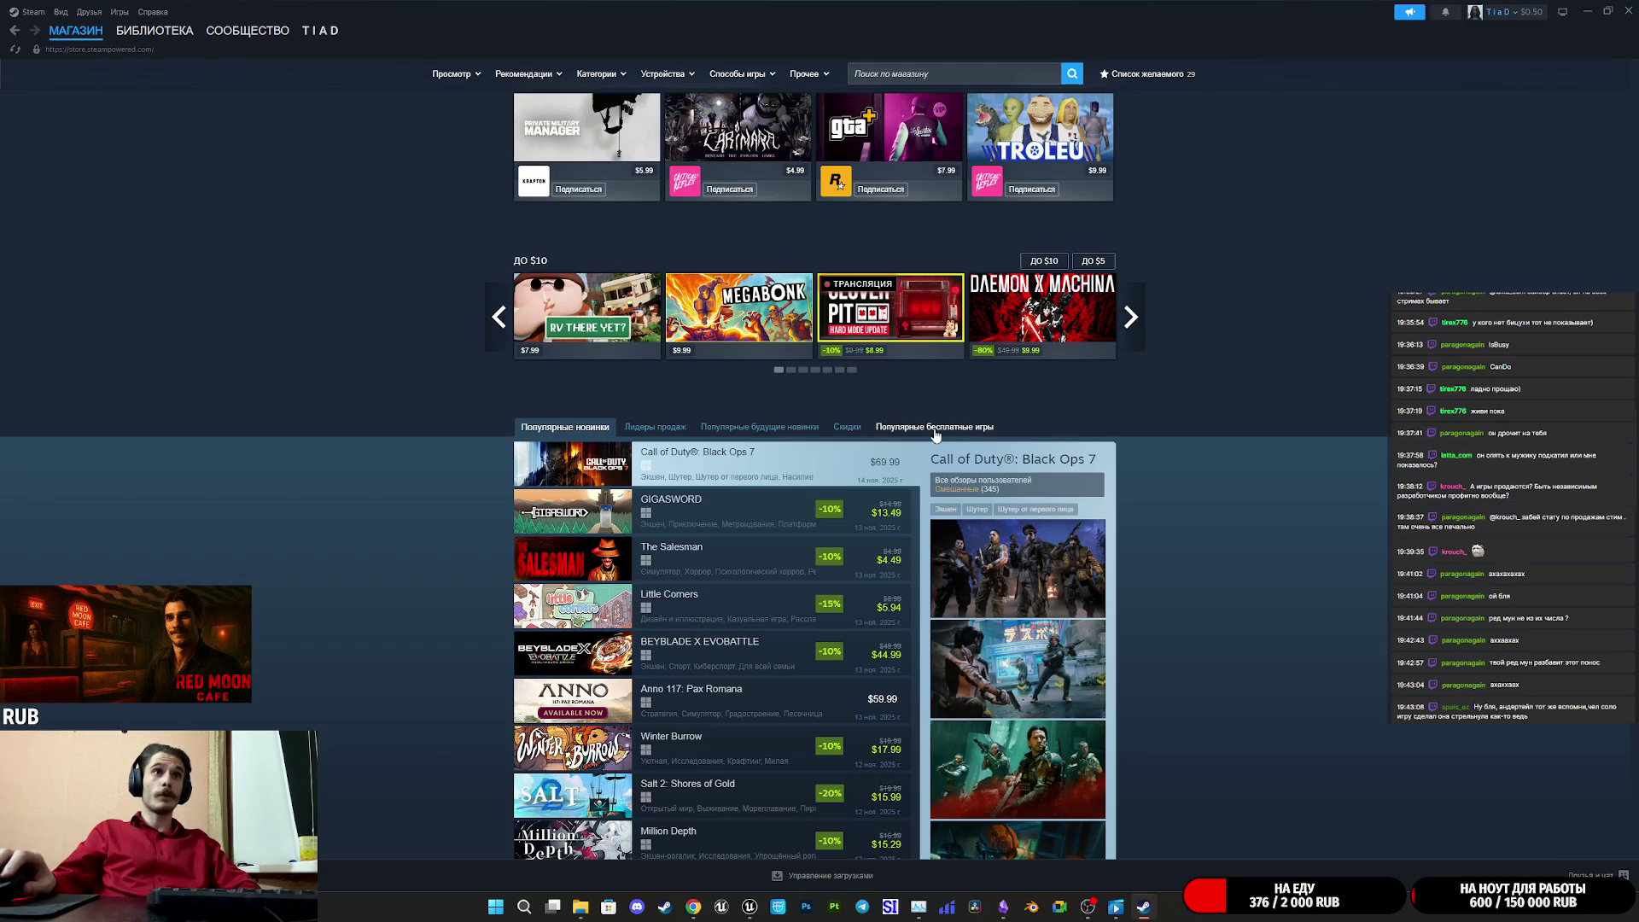
scroll(786, 414, down, 3)
scroll(786, 418, down, 3)
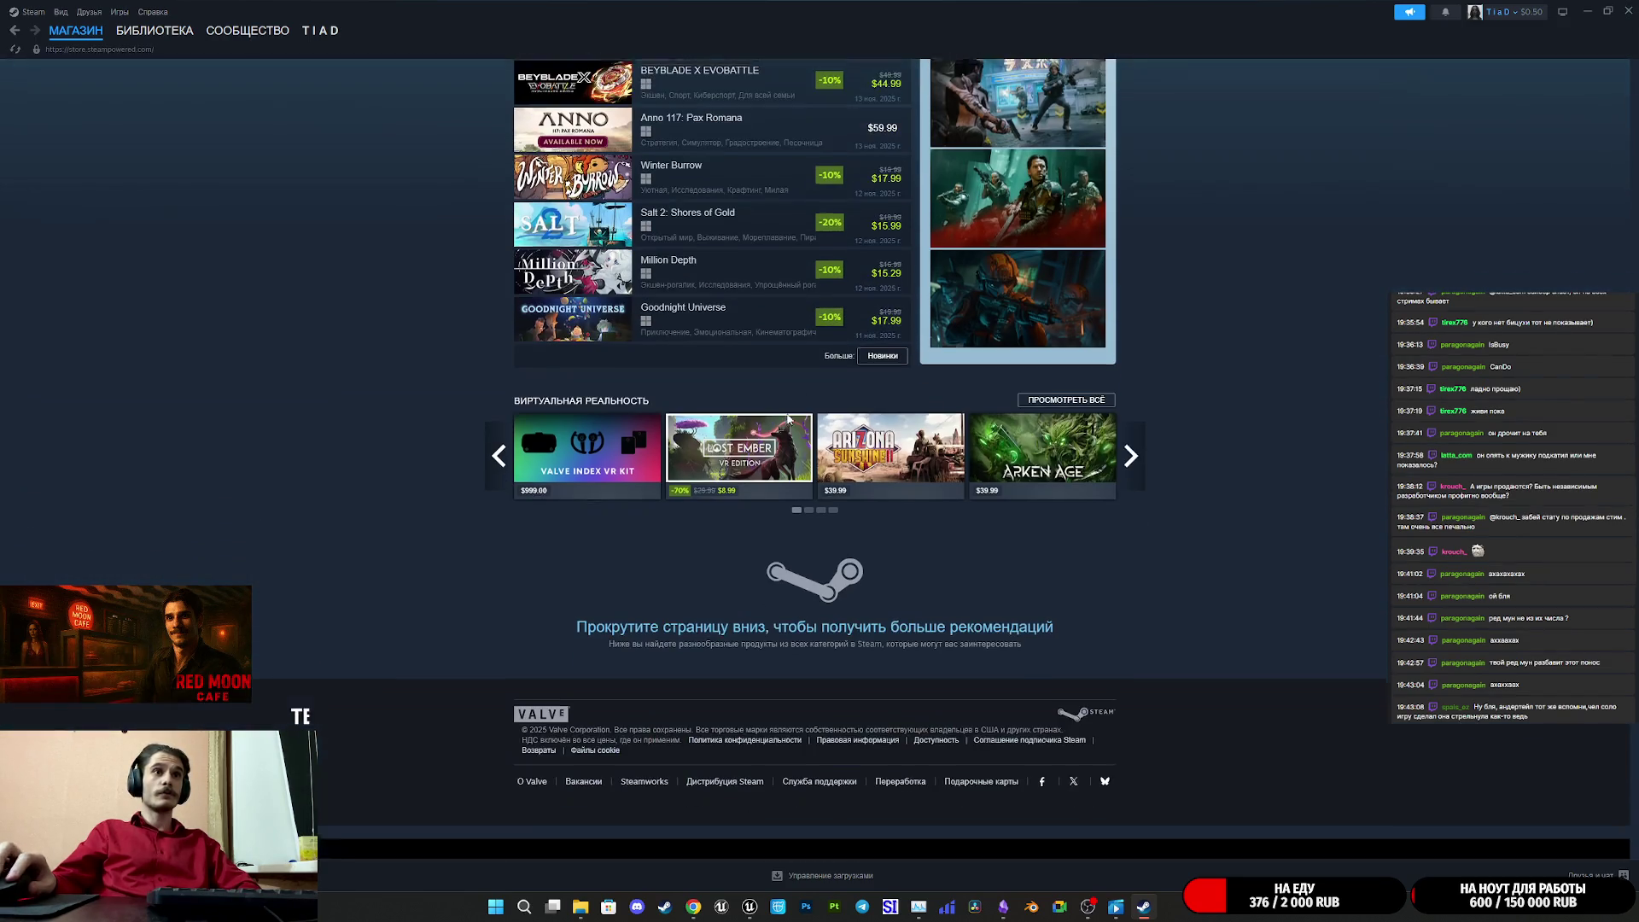
scroll(786, 417, up, 3)
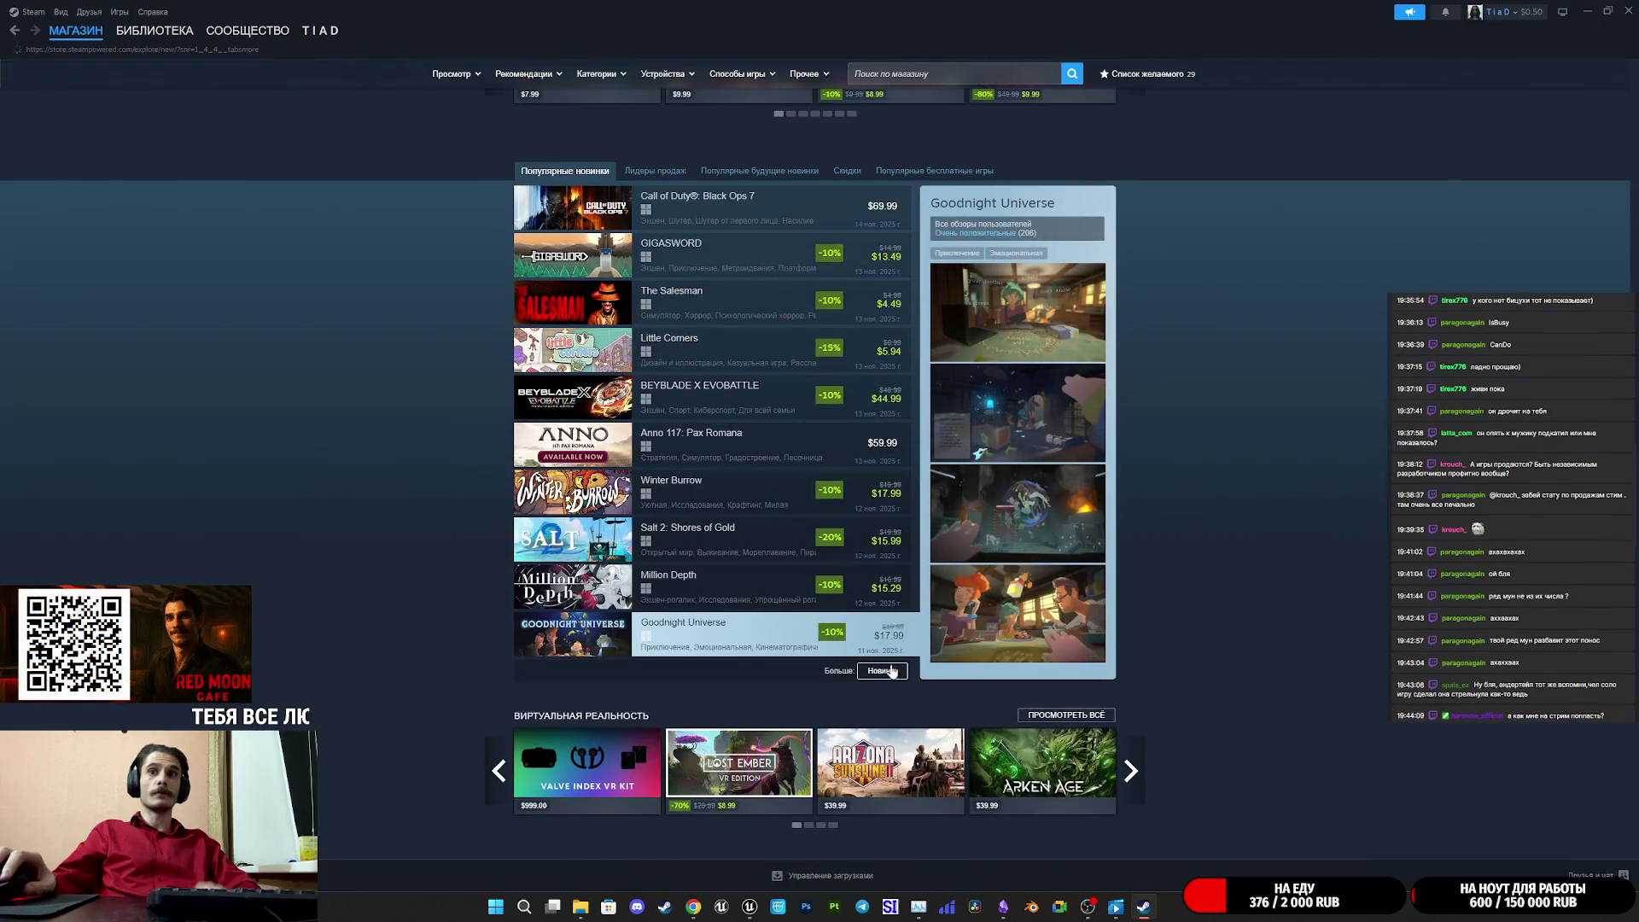
- Open the full New Releases page and show its list of newest games
click(894, 673)
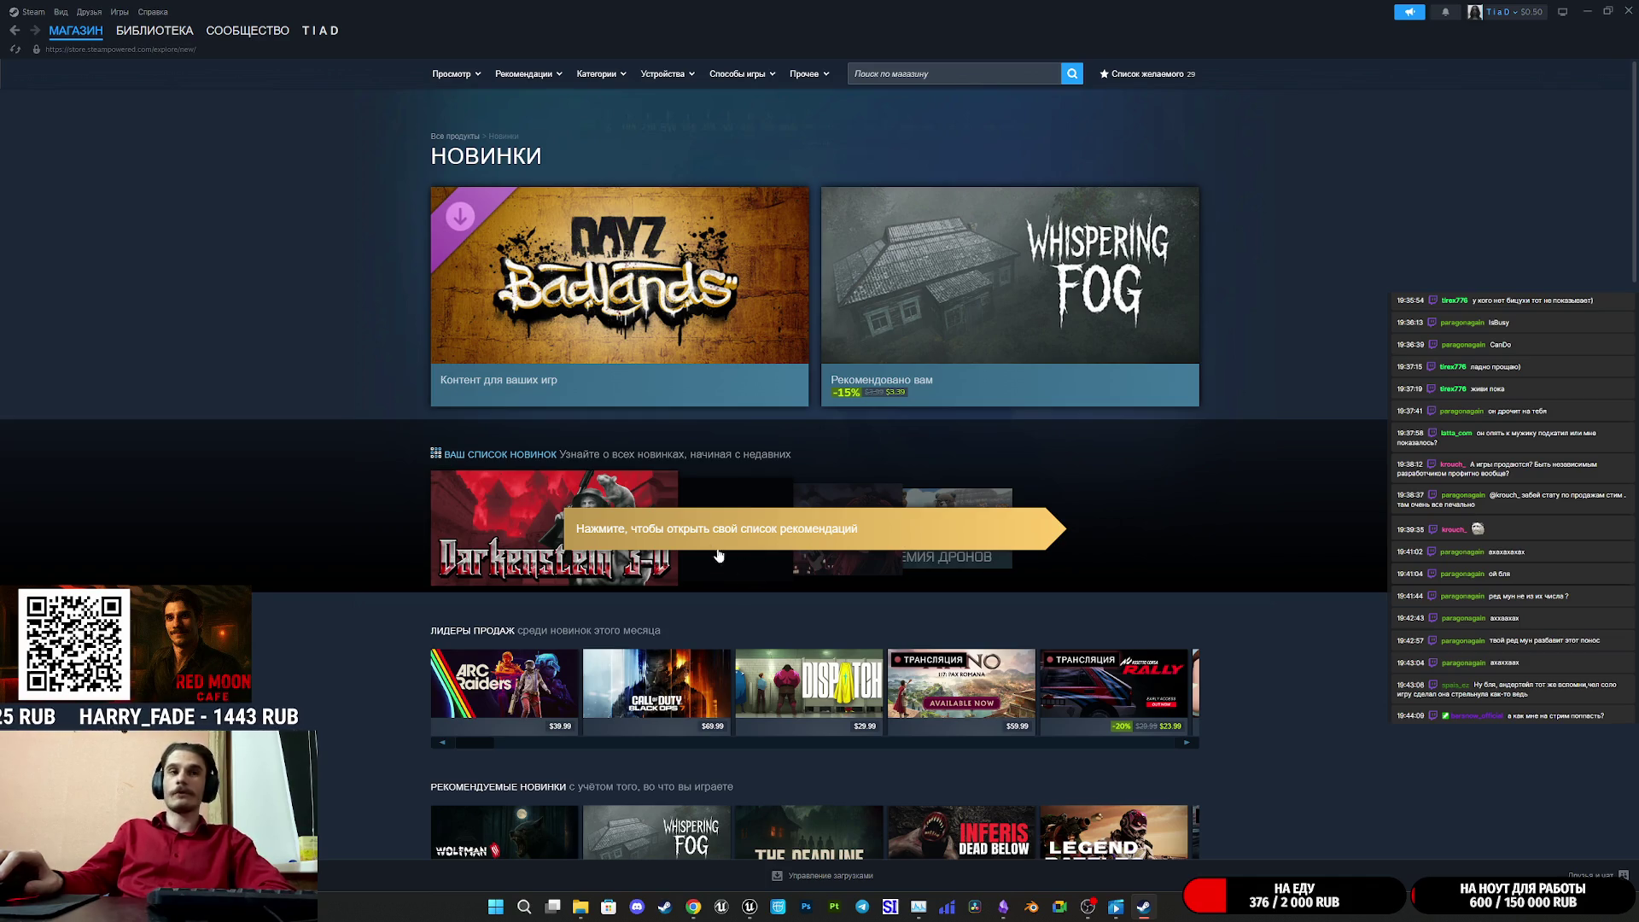
scroll(782, 543, down, 5)
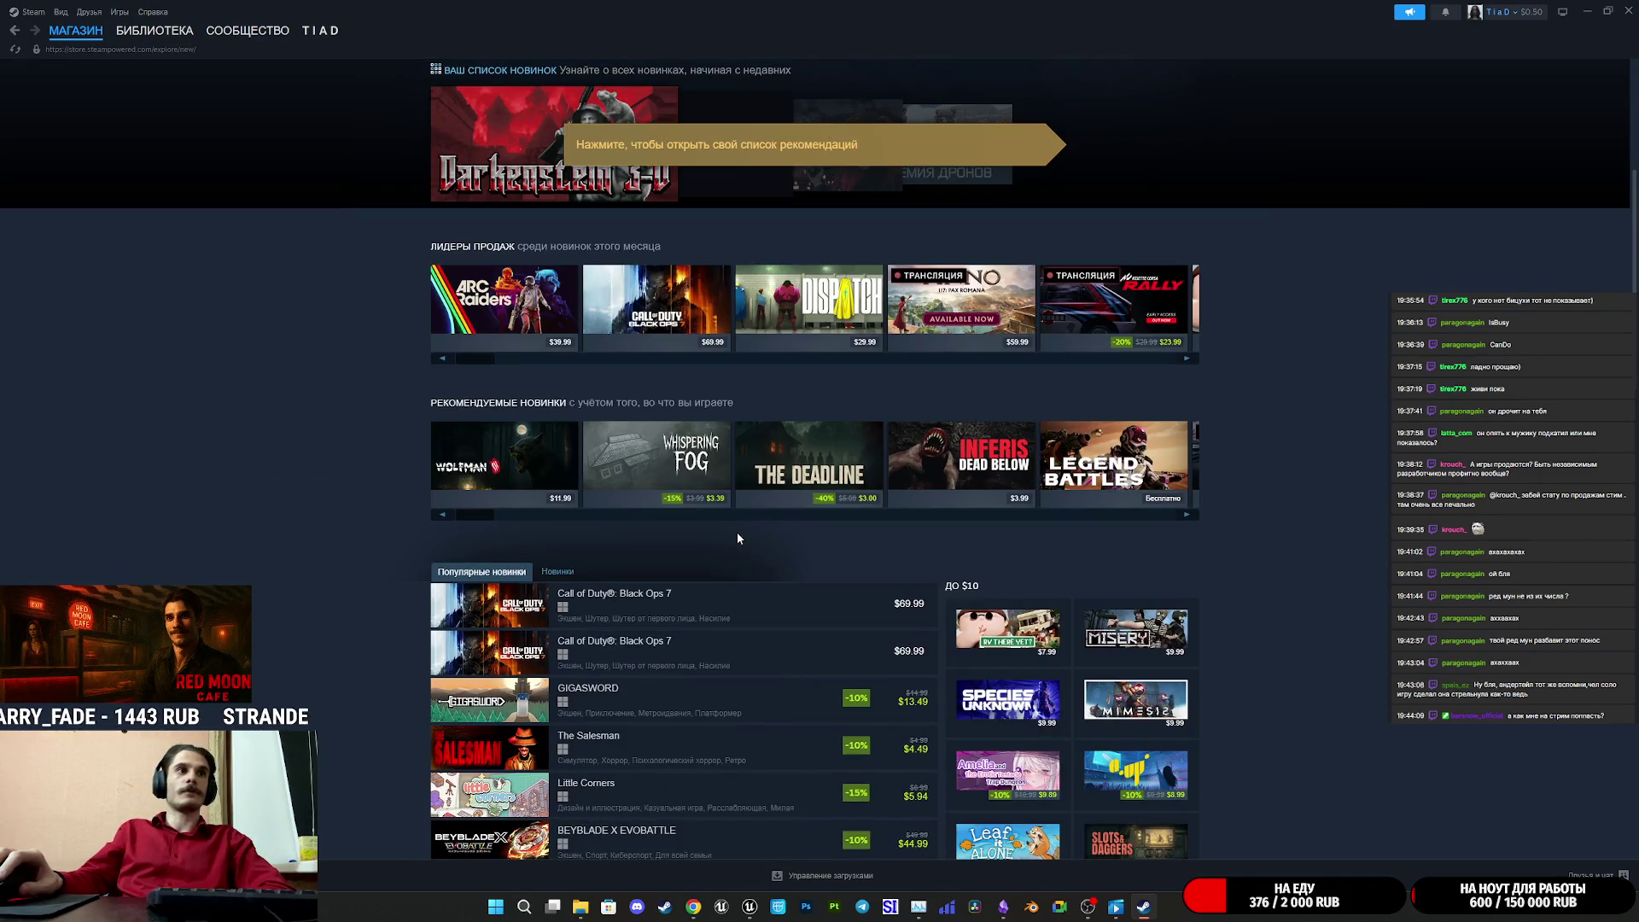
scroll(738, 537, up, 5)
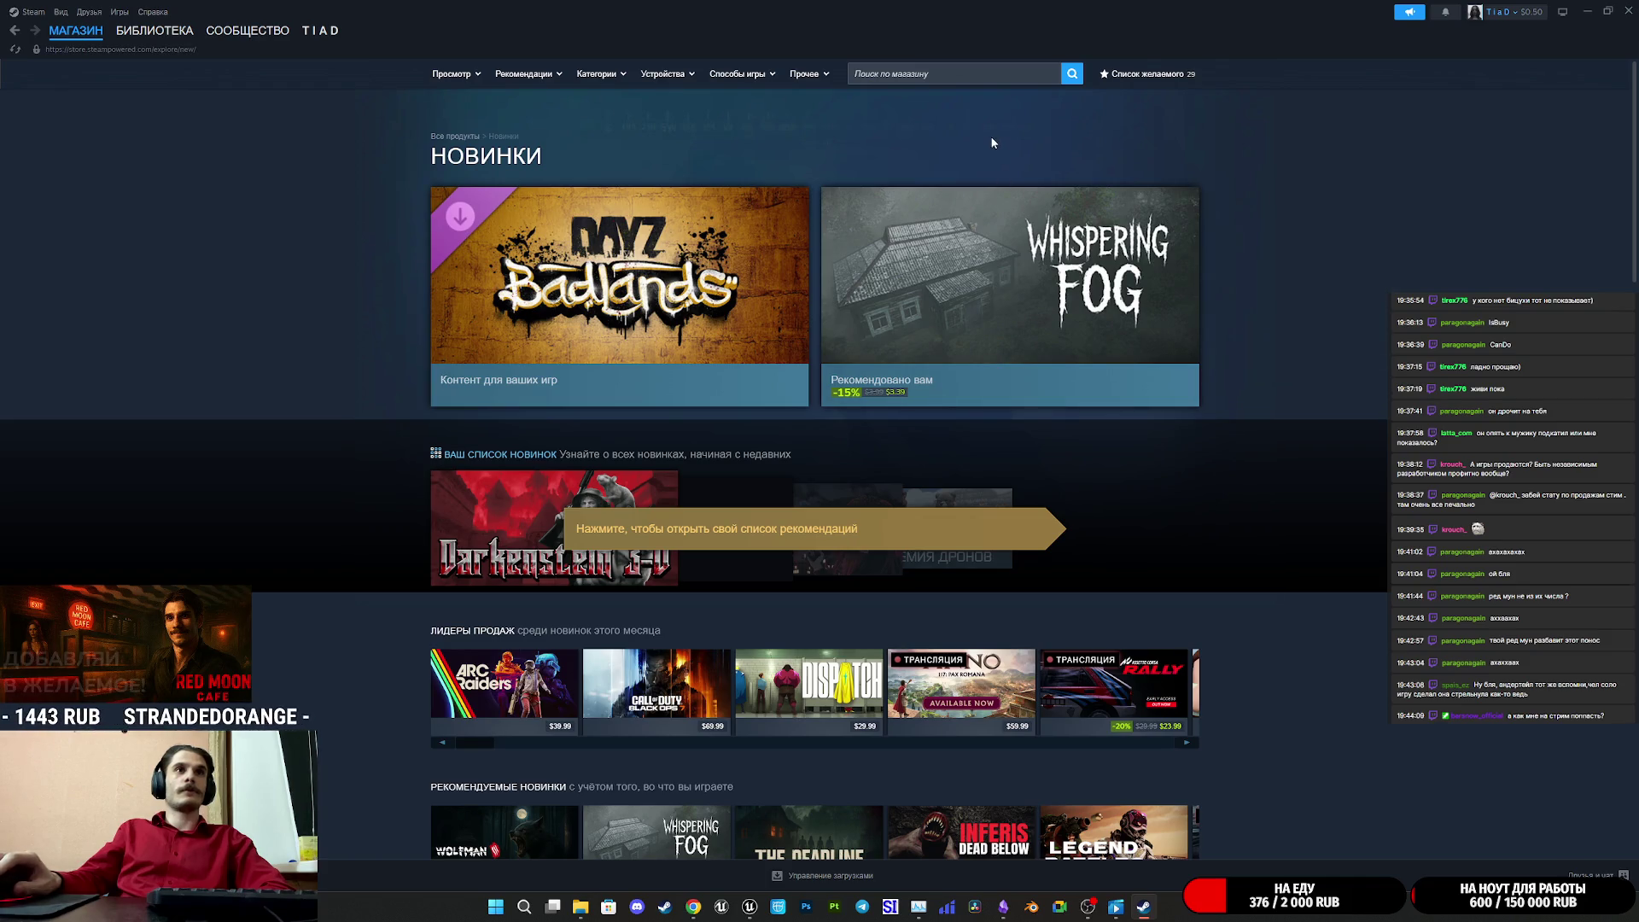
scroll(1059, 153, down, 2)
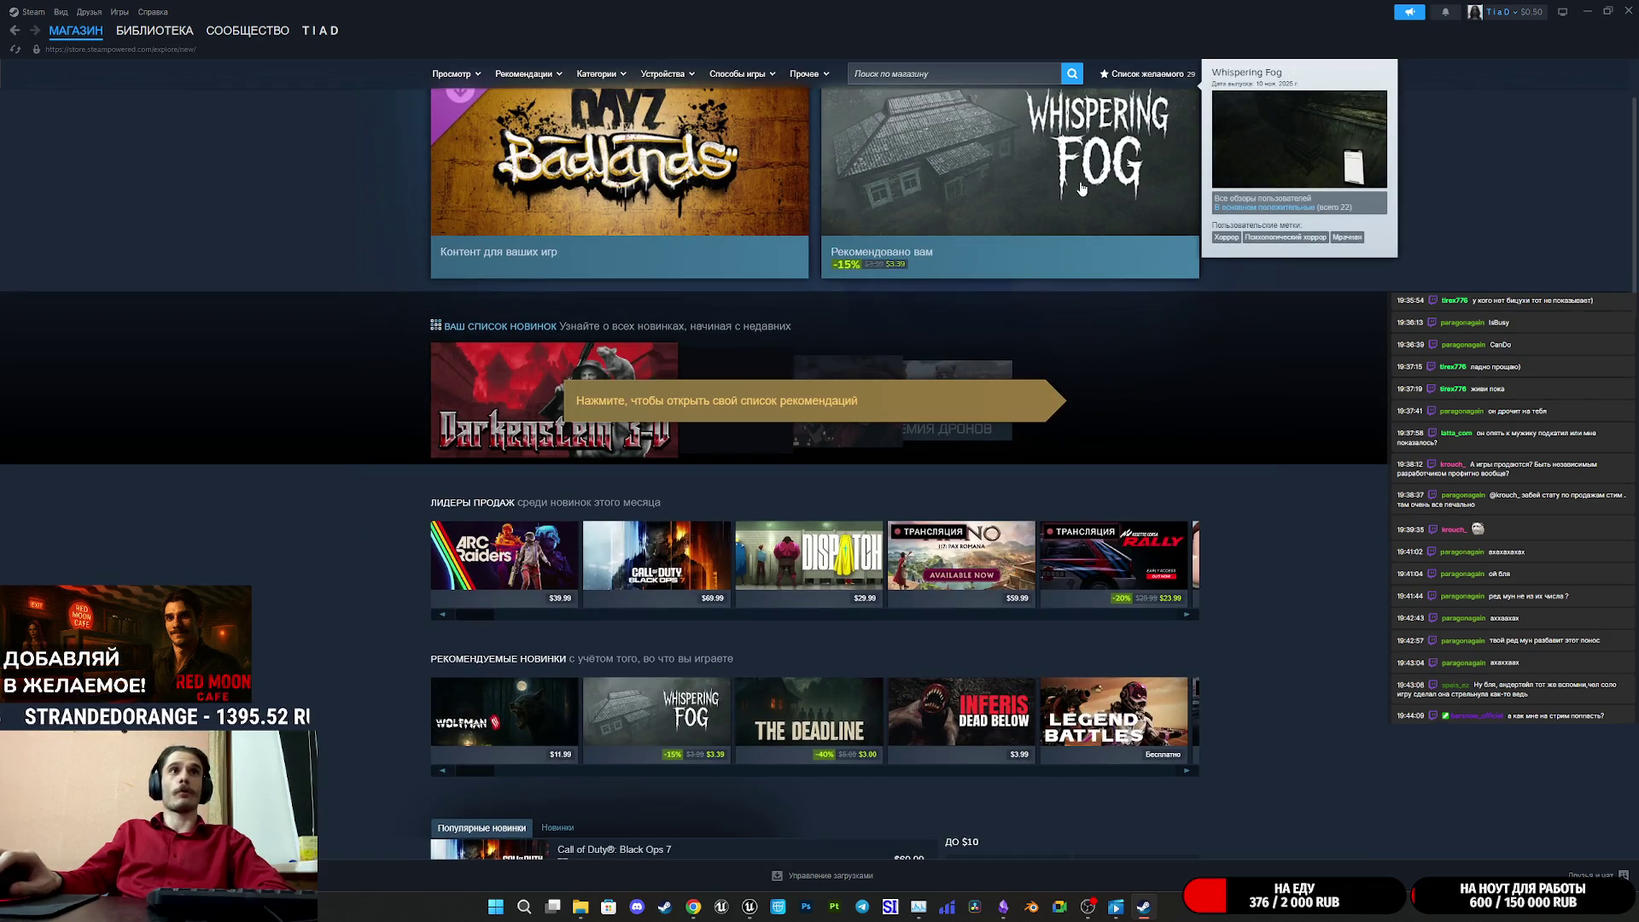
scroll(689, 406, down, 5)
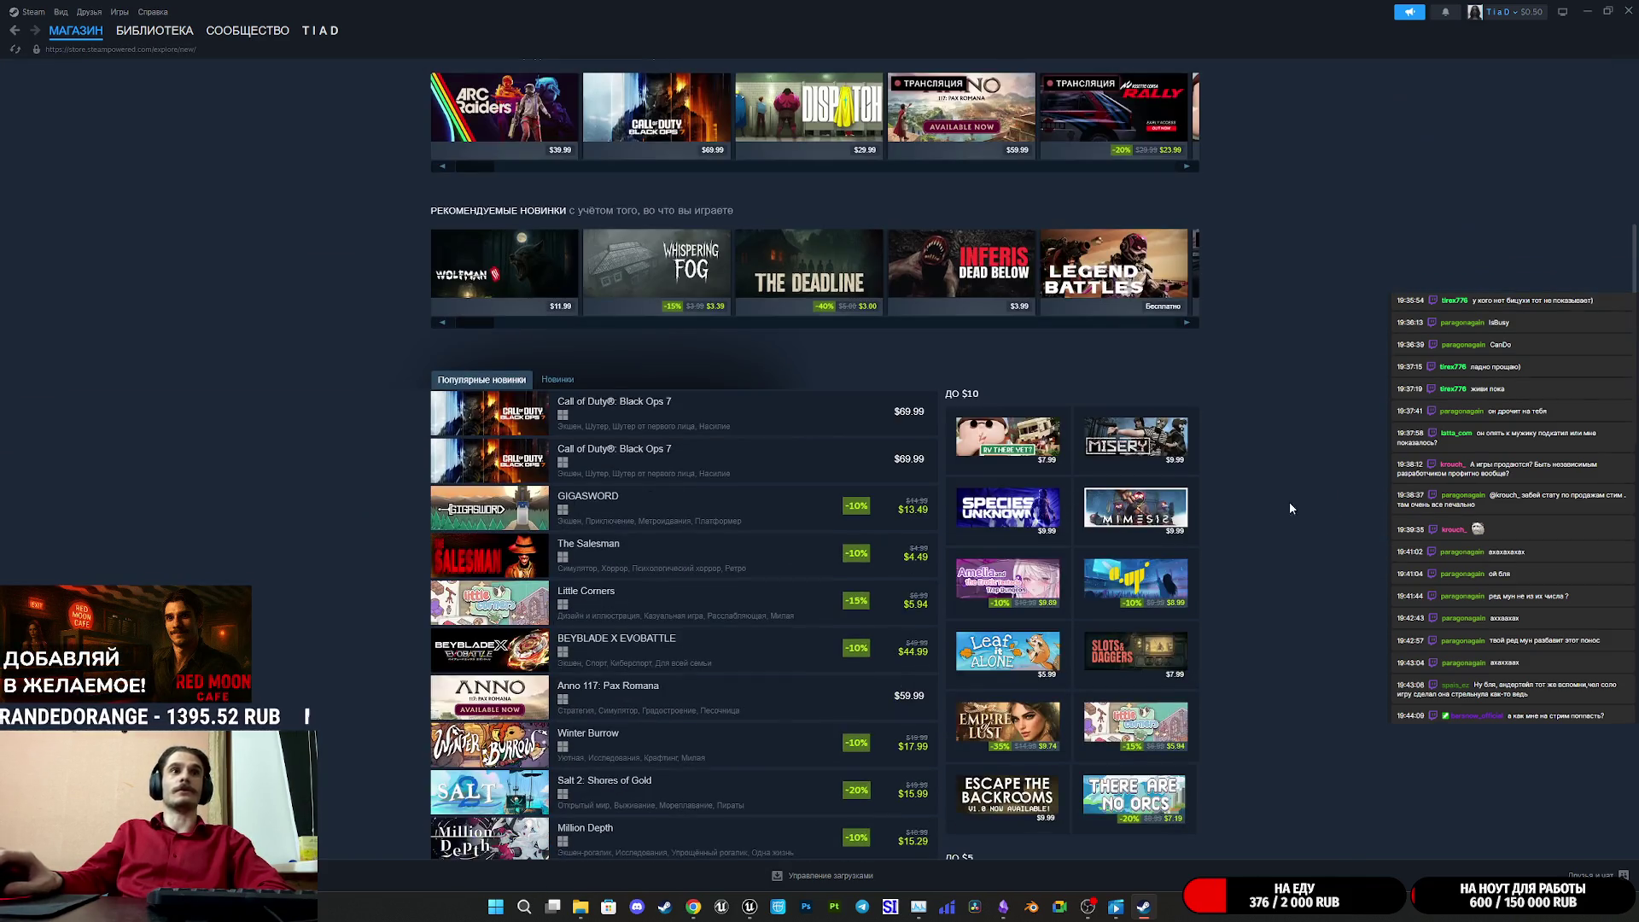
click(558, 379)
scroll(713, 427, down, 5)
scroll(712, 427, up, 3)
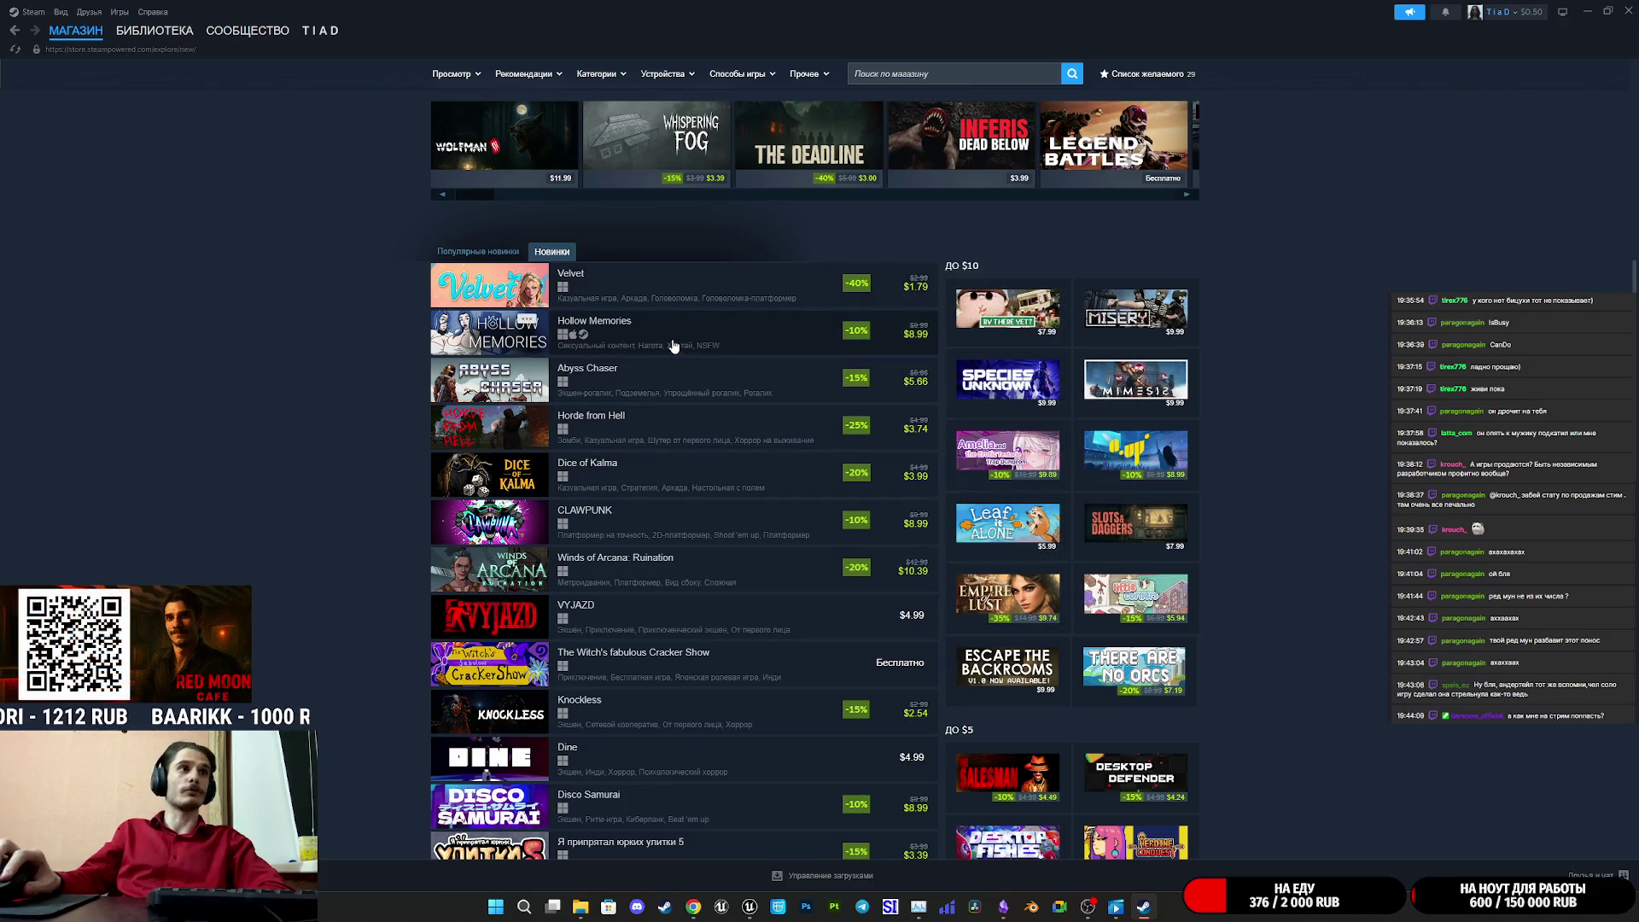
- Open Velvet's store page, view its fifth and fourth screenshots, then close it
click(677, 283)
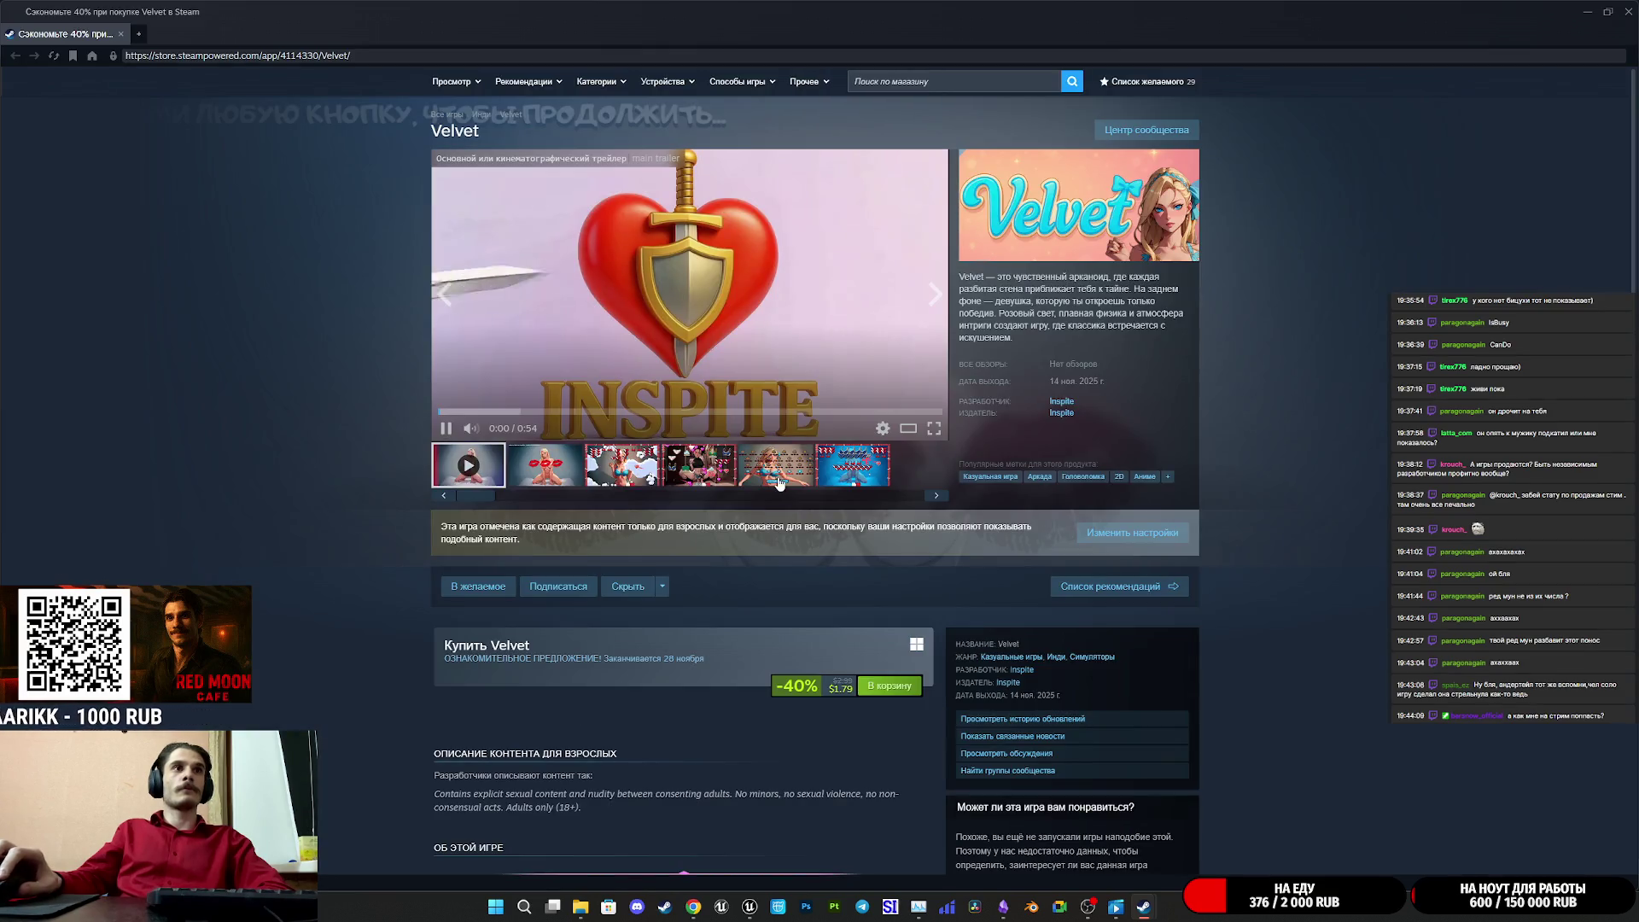
click(779, 484)
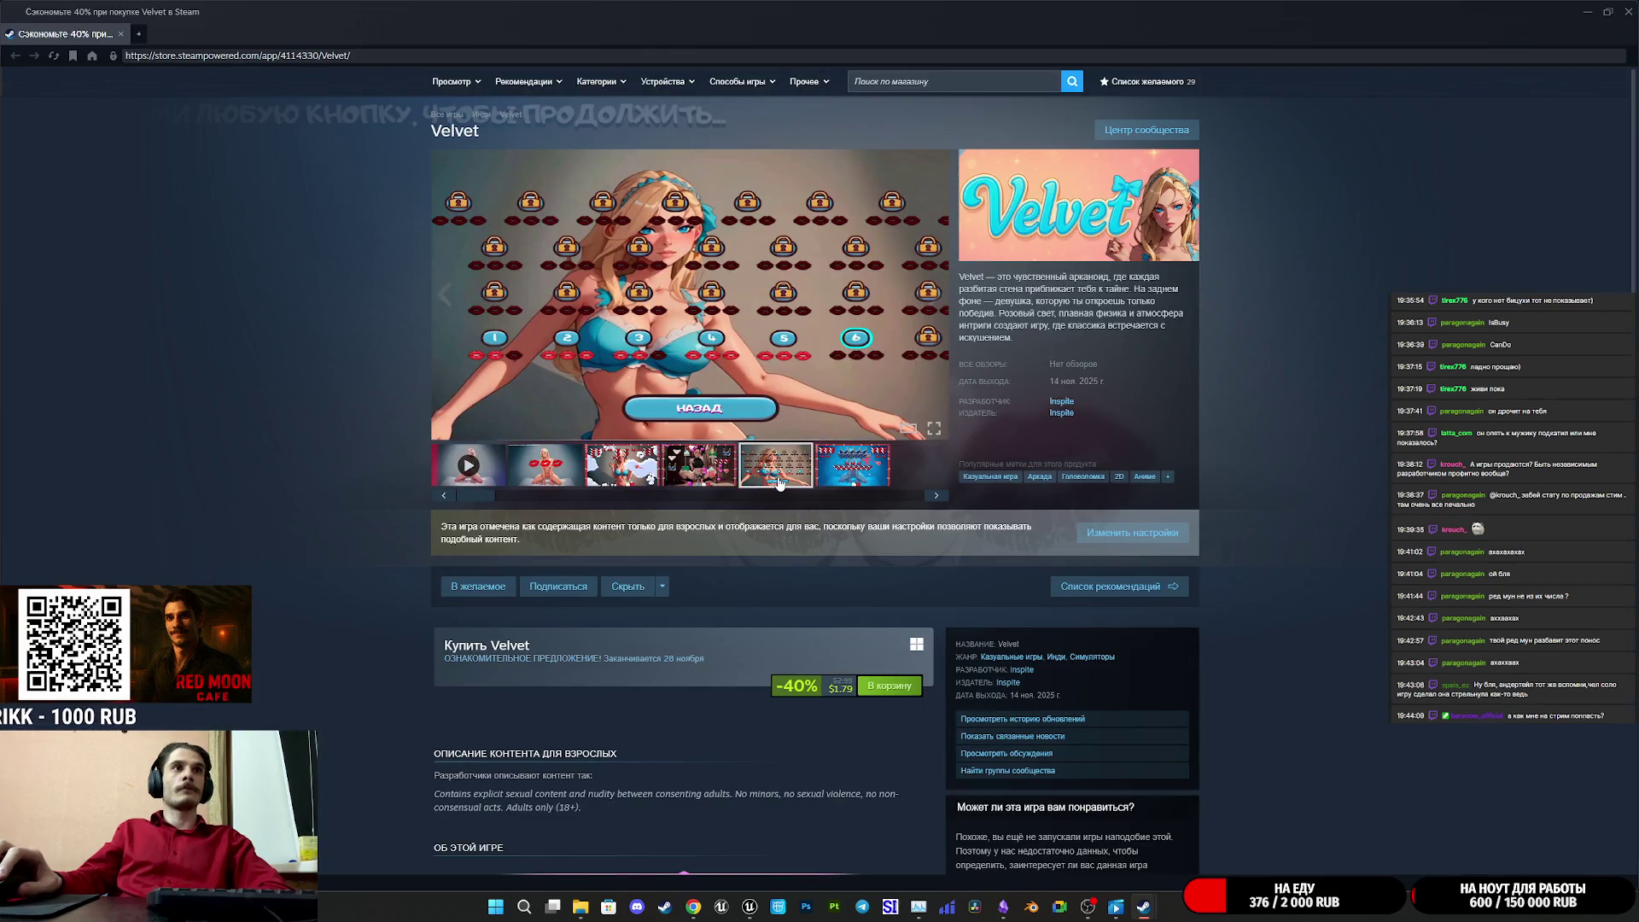
click(699, 476)
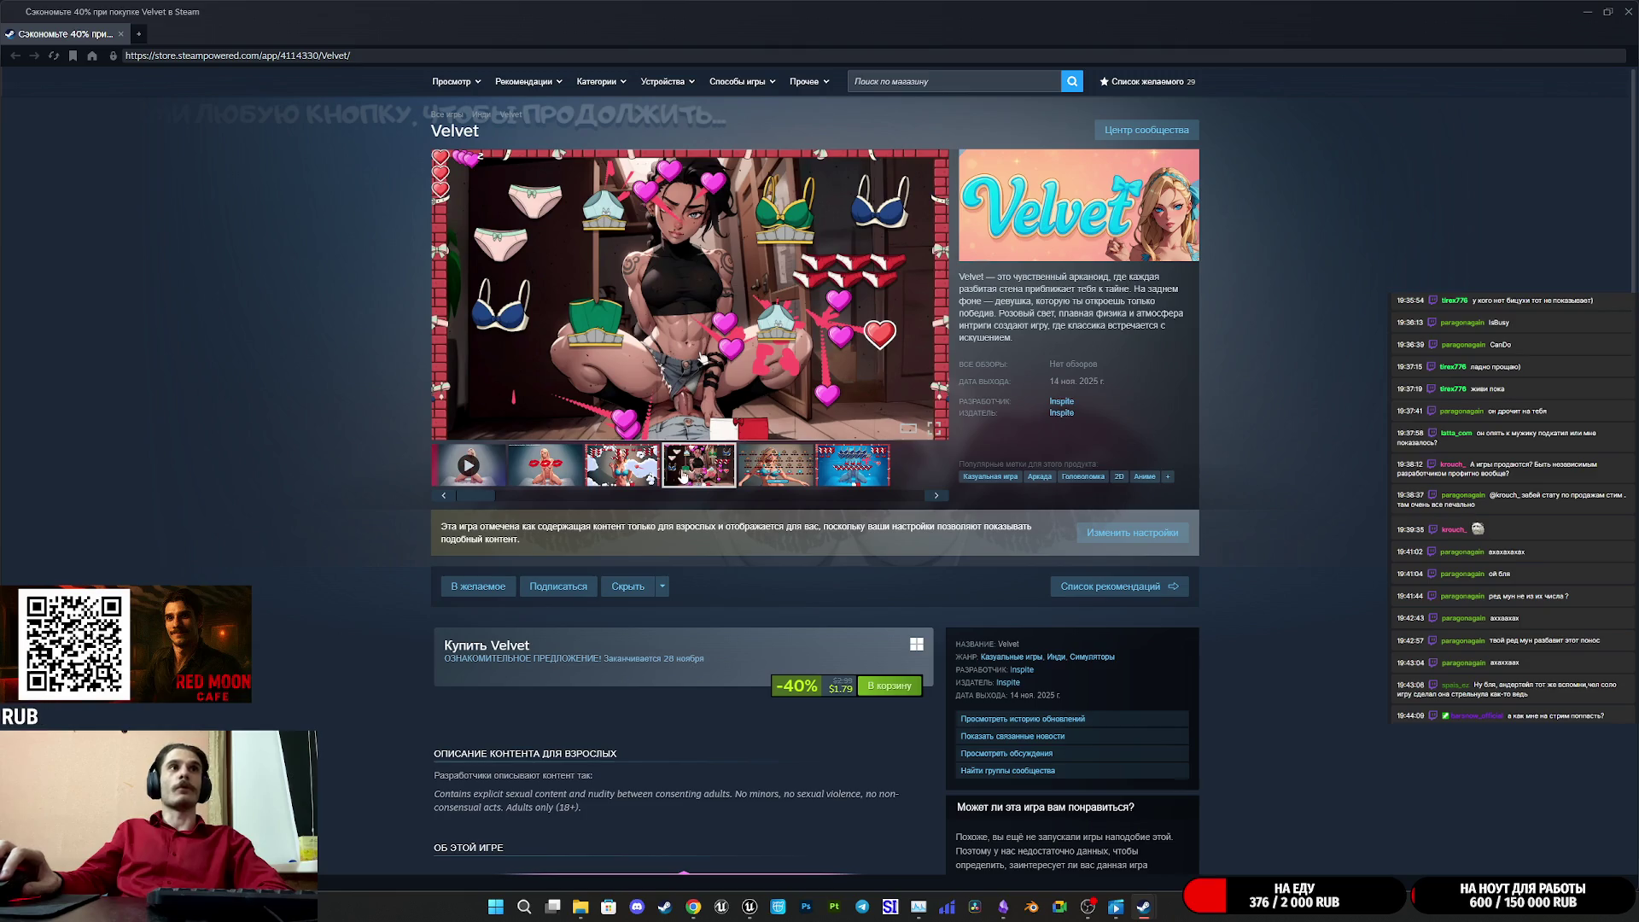
click(1626, 11)
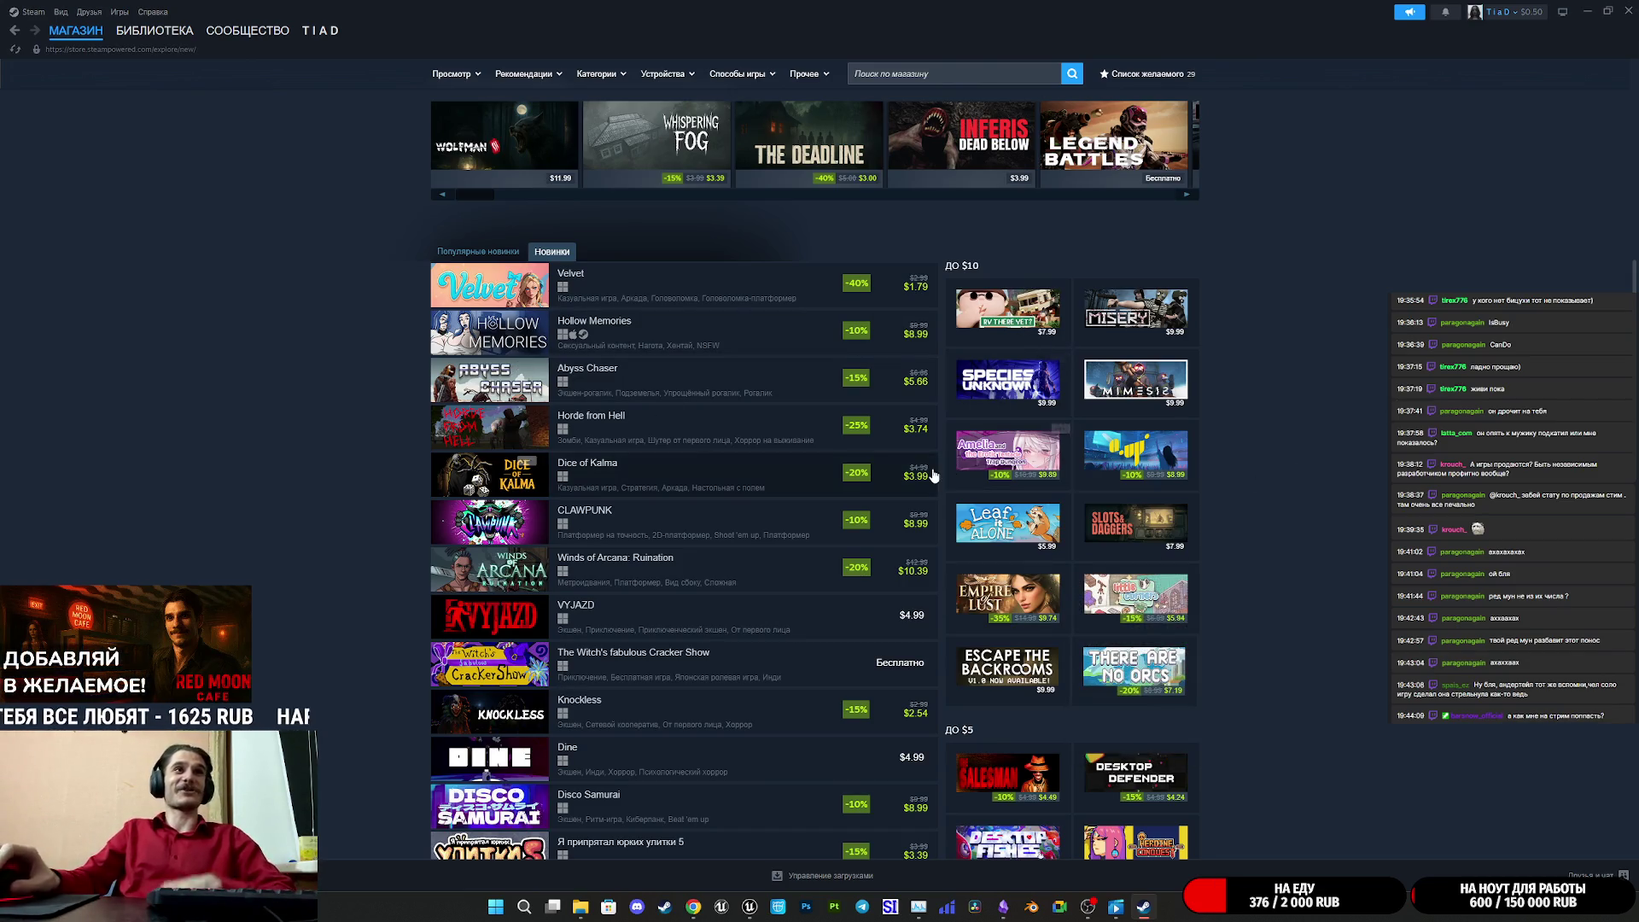
mouse_move(933, 472)
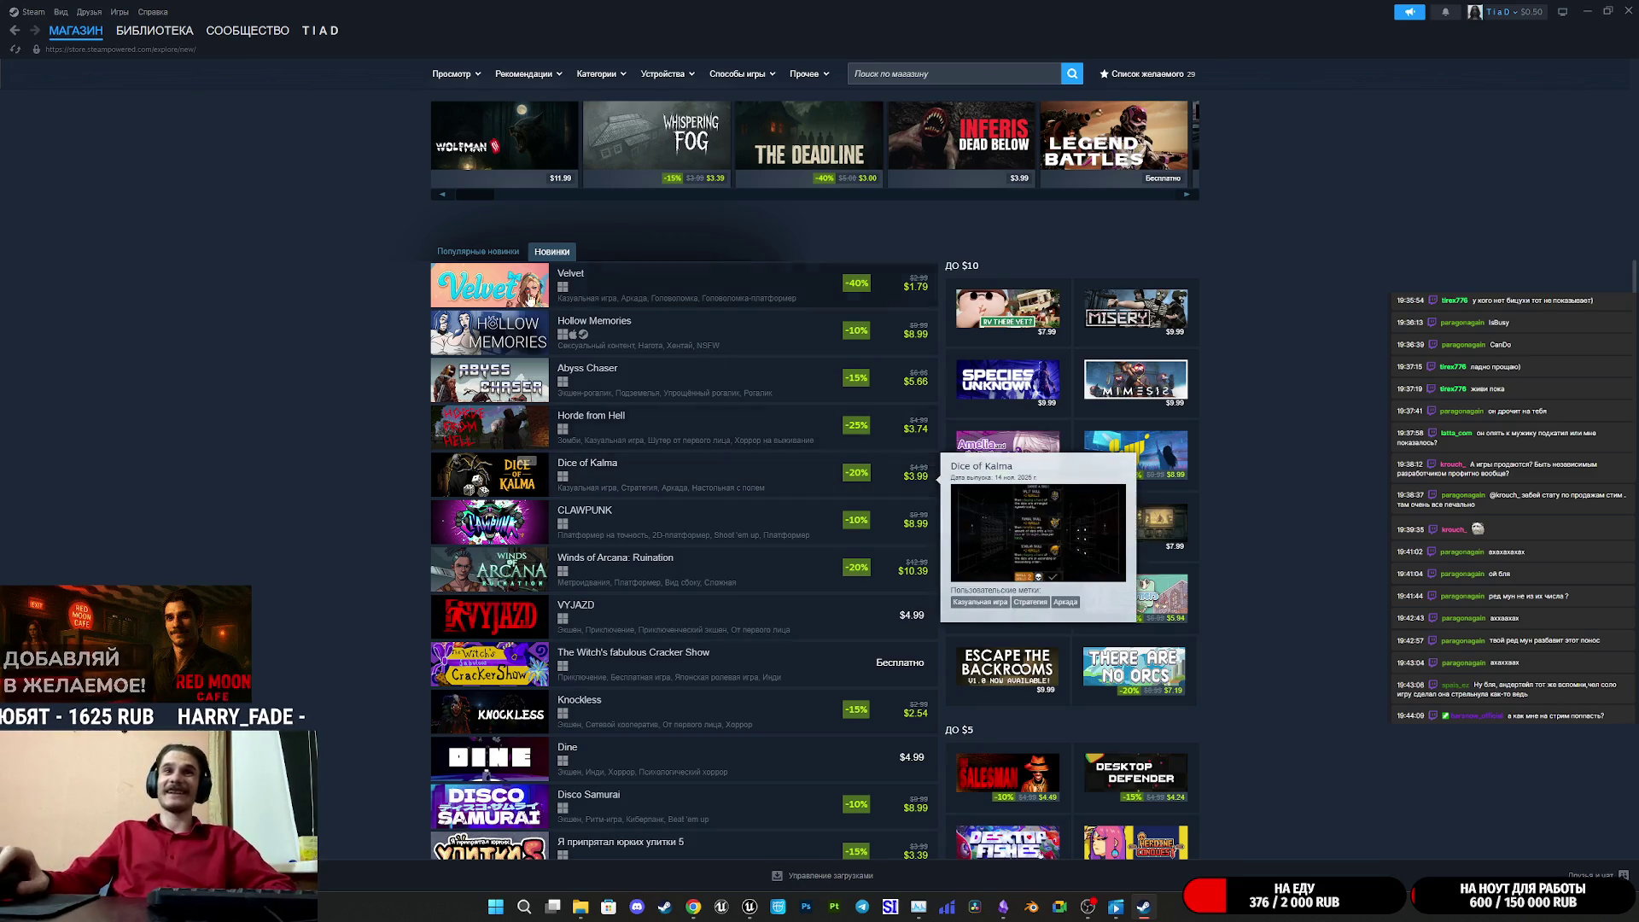